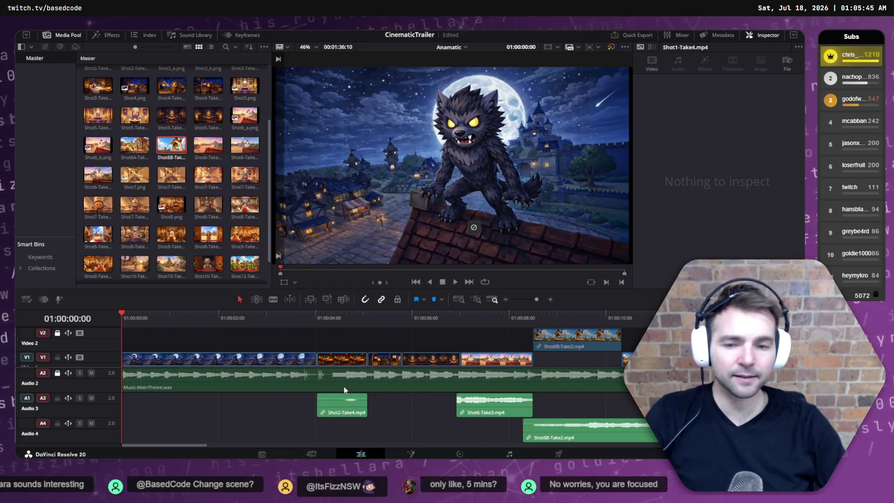
Play and scrub the trailer to review the girl-at-door, bell, village and chicken shots
key("space")
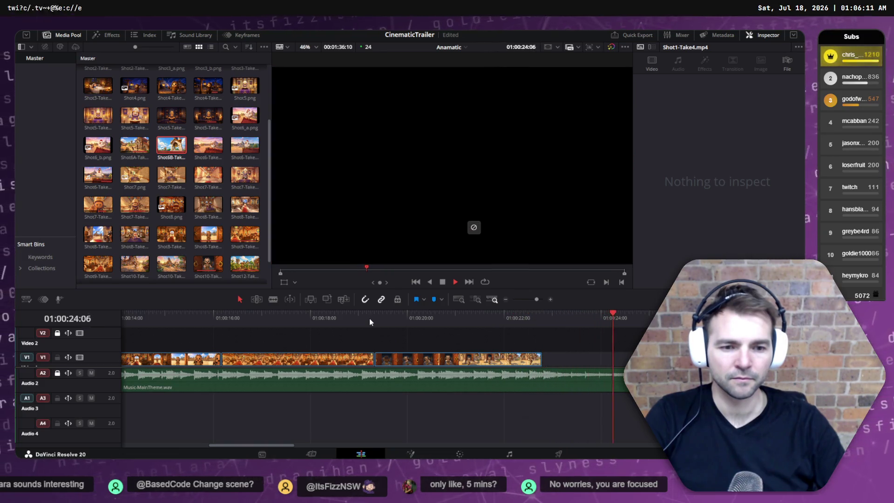
mouse_move(597, 326)
left_mouse_down()
mouse_move(325, 319)
mouse_move(638, 322)
mouse_move(149, 313)
mouse_move(680, 316)
left_mouse_up()
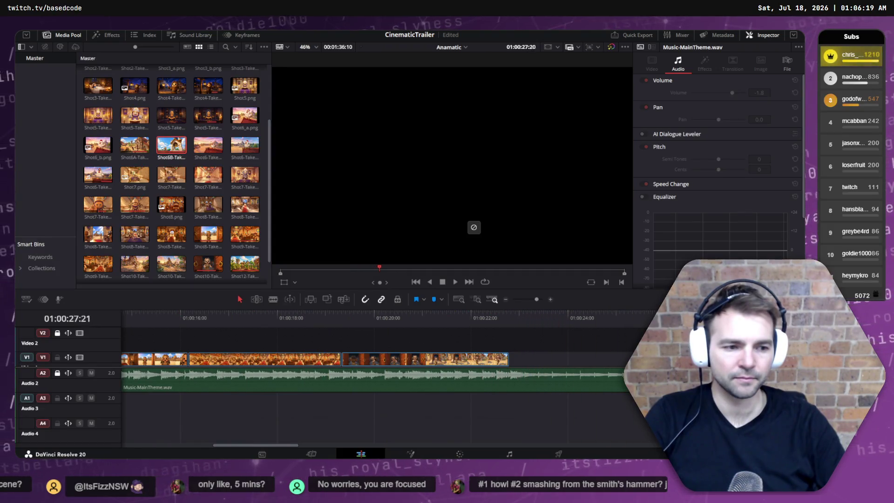
mouse_move(756, 316)
left_mouse_down()
mouse_move(763, 316)
mouse_move(438, 323)
mouse_move(510, 321)
left_mouse_up()
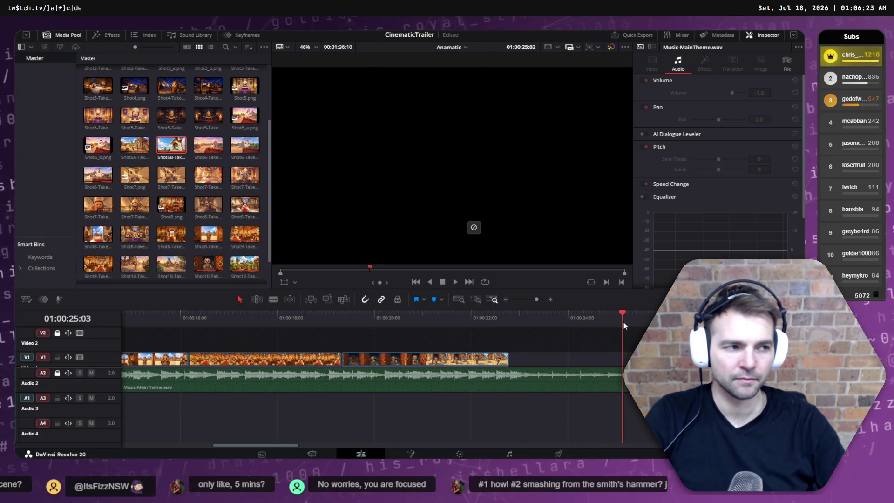
left_click_drag(625, 325, 669, 325)
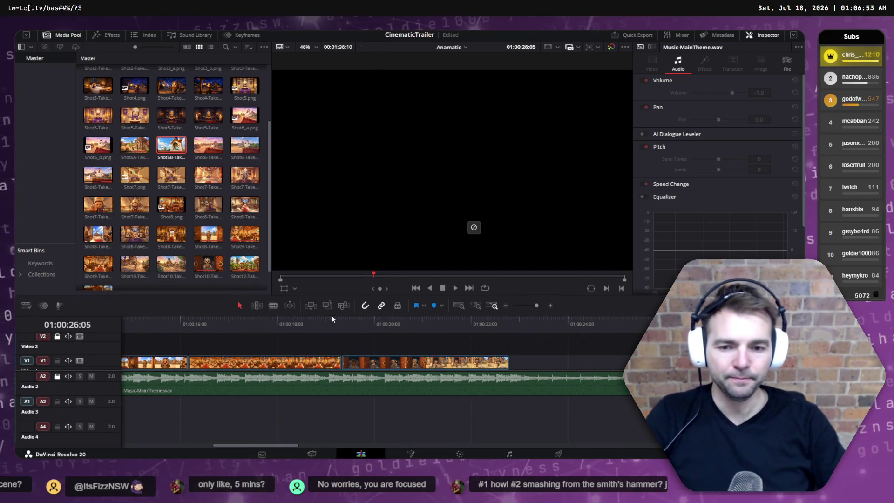
mouse_move(341, 324)
left_mouse_down()
mouse_move(510, 317)
mouse_move(169, 319)
mouse_move(763, 321)
mouse_move(535, 341)
mouse_move(122, 343)
mouse_move(820, 337)
mouse_move(167, 337)
mouse_move(225, 329)
mouse_move(344, 333)
mouse_move(126, 339)
mouse_move(688, 325)
left_mouse_up()
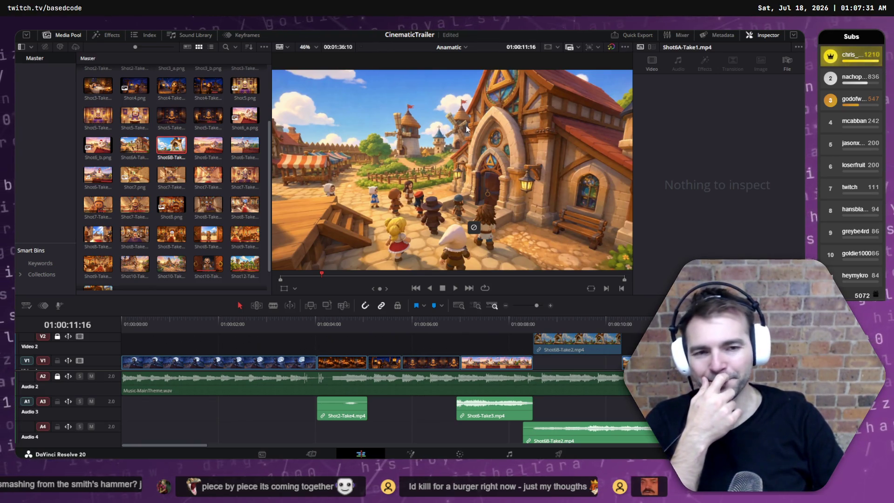
mouse_move(688, 324)
left_mouse_down()
mouse_move(592, 325)
mouse_move(713, 325)
left_mouse_up()
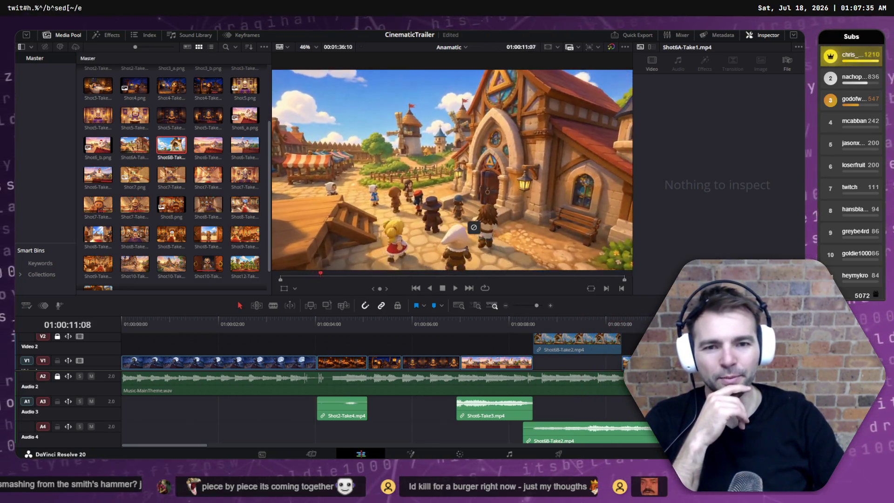
key("space")
mouse_move(540, 316)
left_mouse_down()
mouse_move(742, 319)
mouse_move(645, 319)
mouse_move(664, 319)
left_mouse_up()
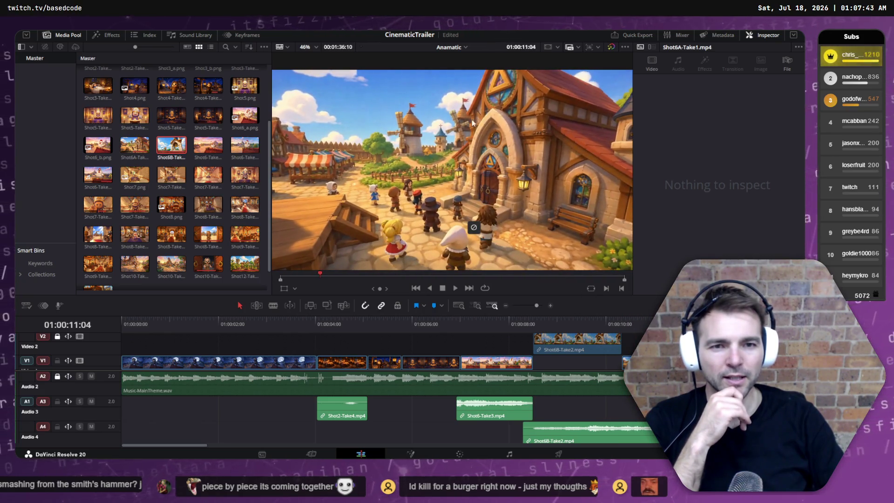
left_click_drag(677, 319, 691, 319)
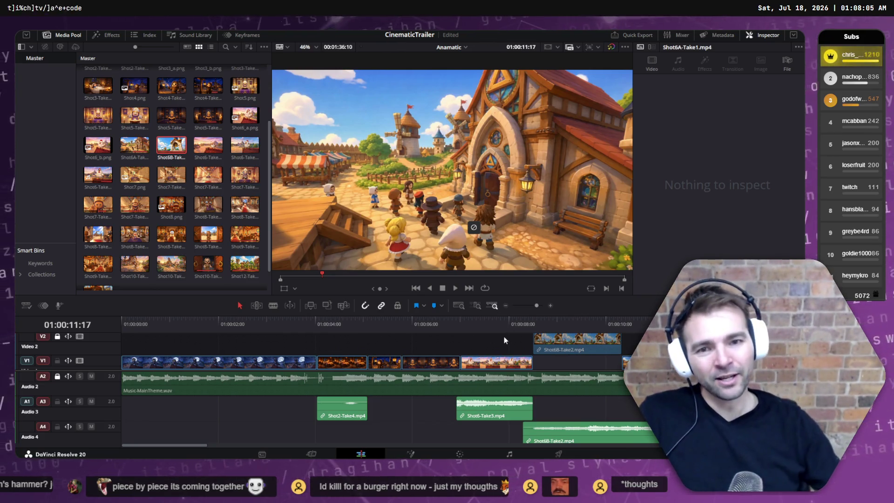
mouse_move(550, 322)
left_mouse_down()
mouse_move(455, 331)
mouse_move(245, 325)
mouse_move(353, 335)
left_mouse_up()
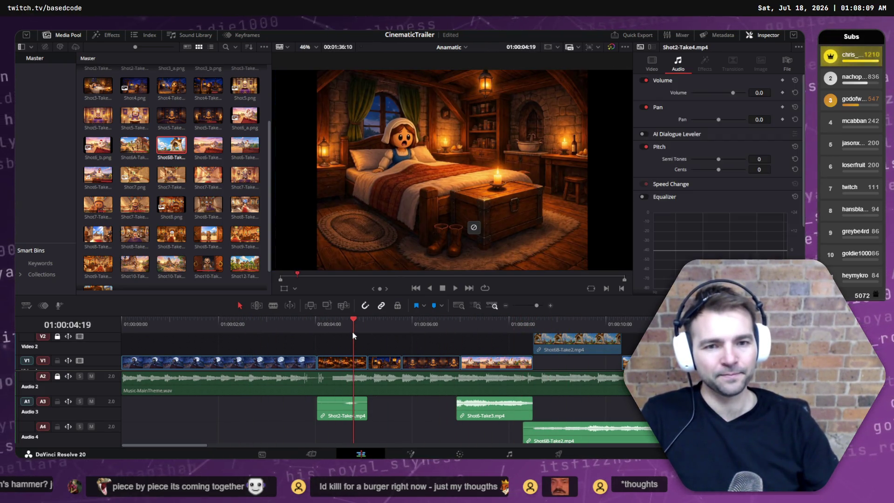
Play from the bedroom shot, then replay the trailer from the start to the chicken scene
key("space")
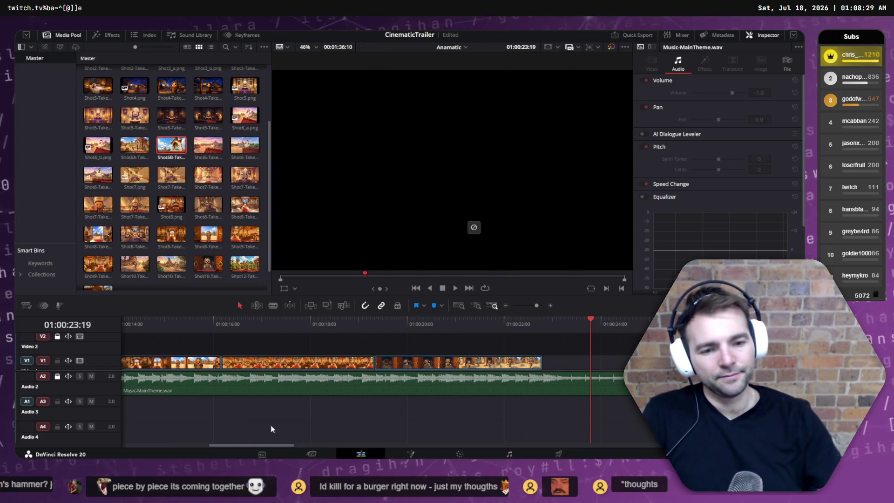
left_click(383, 321)
key("Home")
key("space")
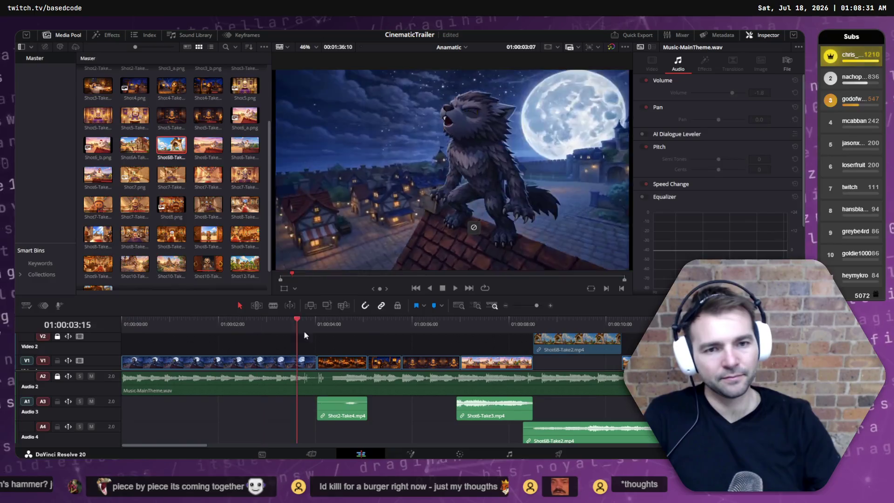
mouse_move(233, 315)
left_mouse_down()
mouse_move(633, 313)
mouse_move(555, 314)
left_mouse_up()
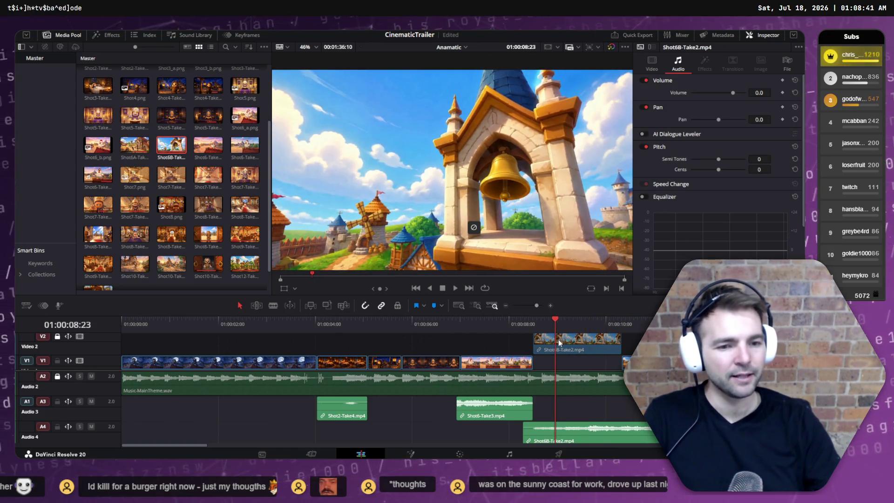
Unlock V2, move Shot6B-Take2 onto V1 after Shot6-Take3, and play the new cut
left_click(575, 344)
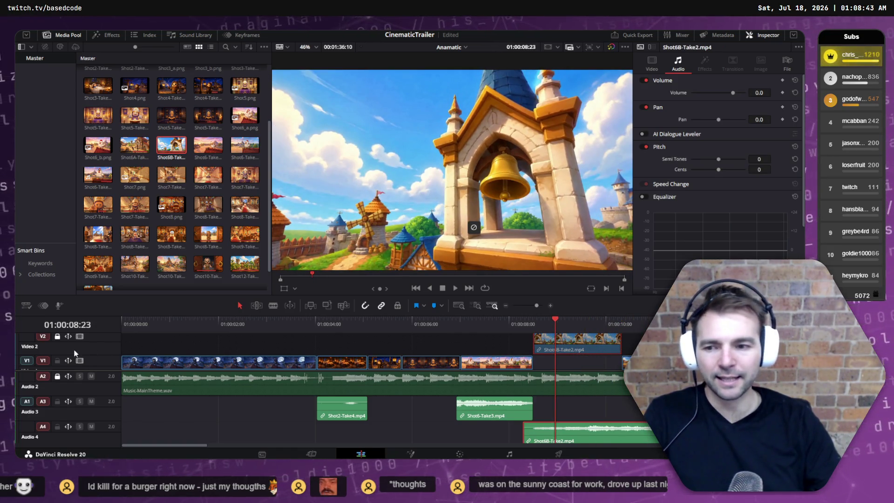
left_click(57, 336)
left_click_drag(572, 343, 573, 364)
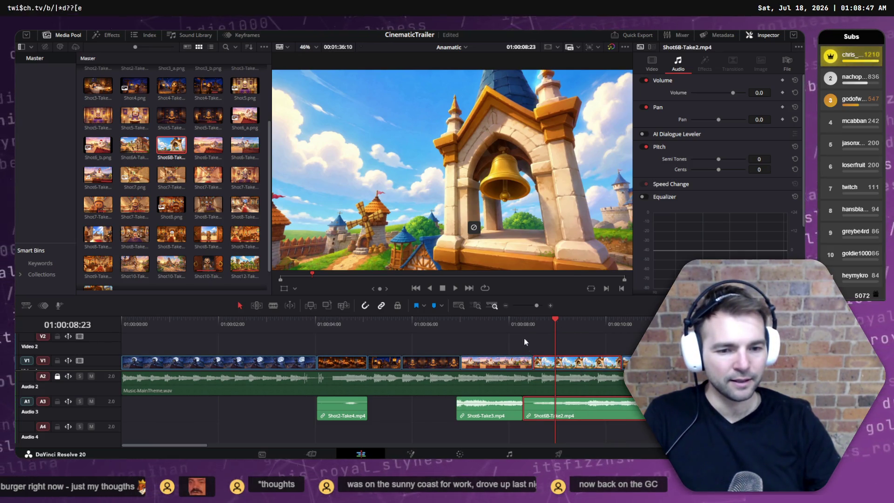
left_click(475, 322)
left_click(454, 322)
key("space")
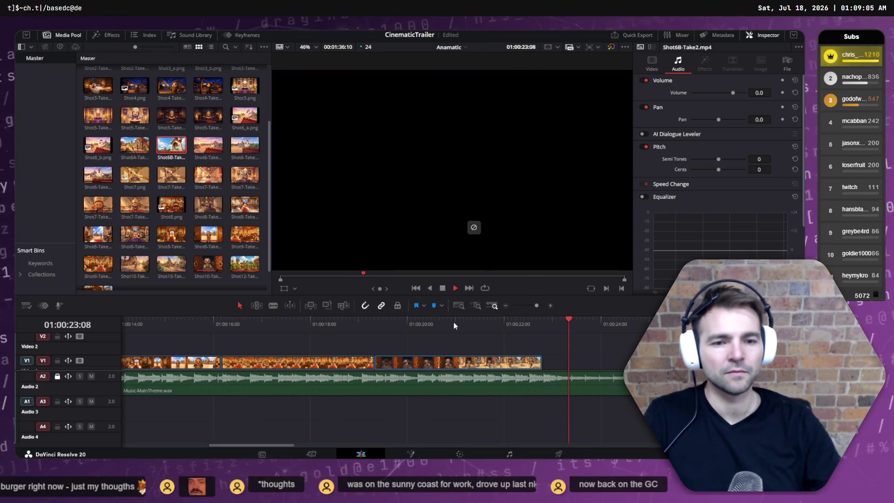
left_click(564, 328)
mouse_move(565, 330)
left_mouse_down()
mouse_move(529, 324)
mouse_move(578, 324)
mouse_move(139, 324)
left_mouse_up()
left_click(437, 333)
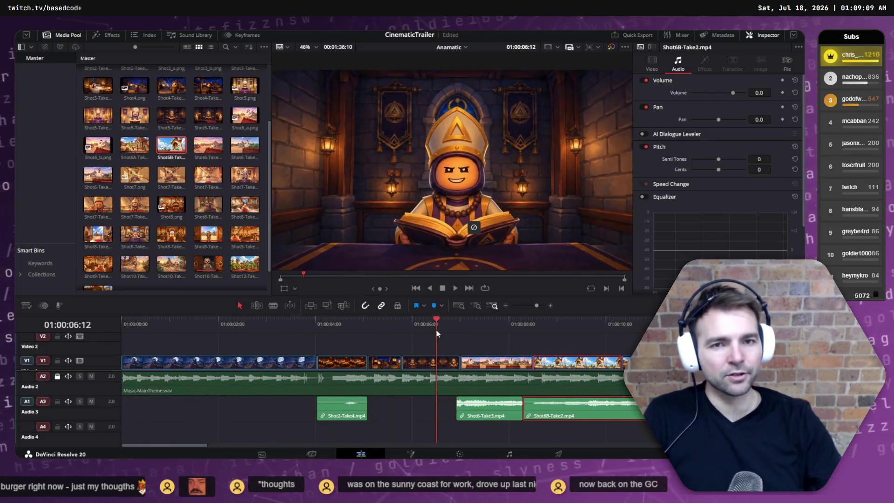
mouse_move(418, 330)
left_mouse_down()
mouse_move(154, 324)
mouse_move(745, 318)
mouse_move(283, 327)
mouse_move(729, 326)
left_mouse_up()
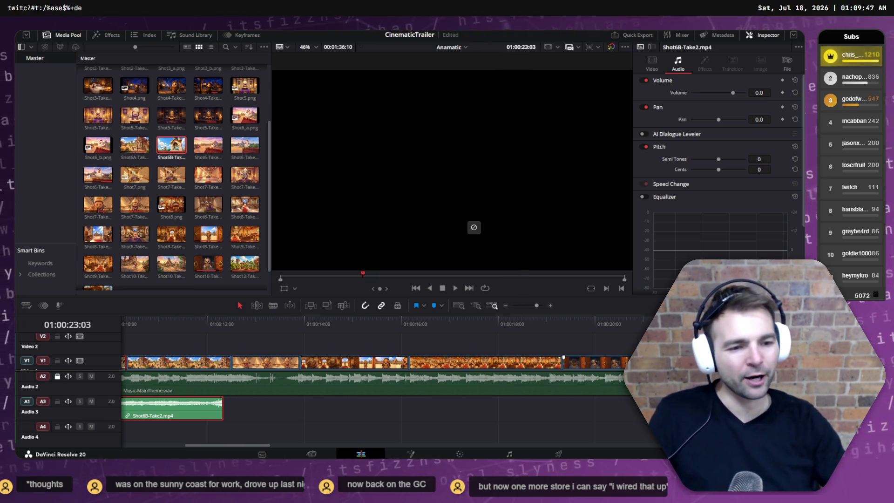
Zoom out to fit the whole timeline and scrub the opening V1 shots back to the chicken shot
key("ctrl+minus")
key("ctrl+minus")
key("ctrl+minus")
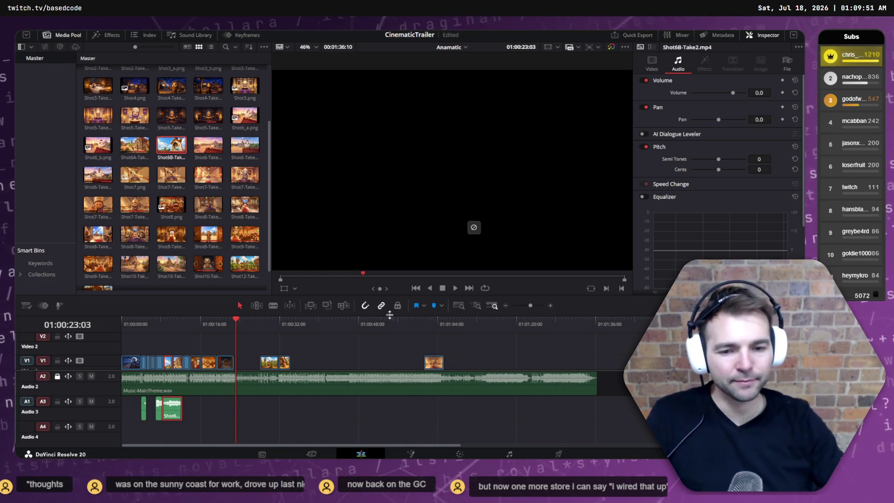
mouse_move(230, 328)
left_mouse_down()
mouse_move(133, 325)
mouse_move(252, 322)
mouse_move(107, 333)
mouse_move(300, 306)
mouse_move(272, 312)
mouse_move(292, 311)
mouse_move(282, 320)
mouse_move(454, 326)
mouse_move(138, 356)
mouse_move(259, 350)
mouse_move(216, 351)
left_mouse_up()
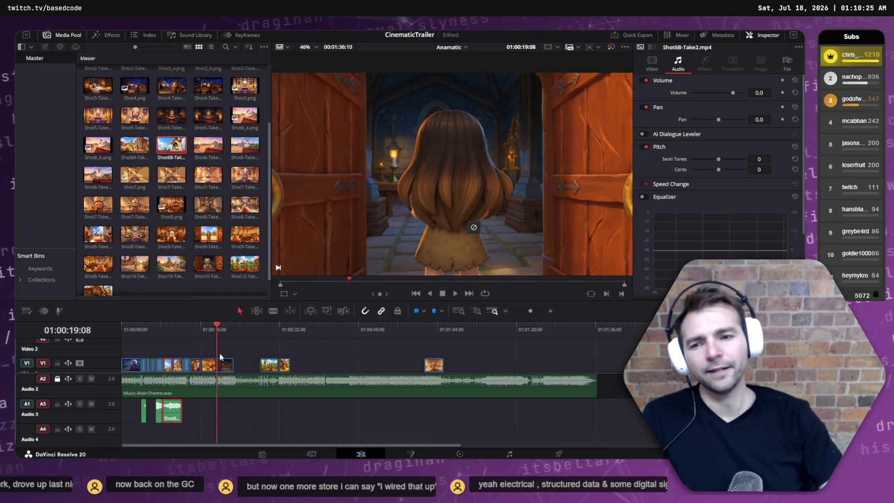
left_click(234, 347)
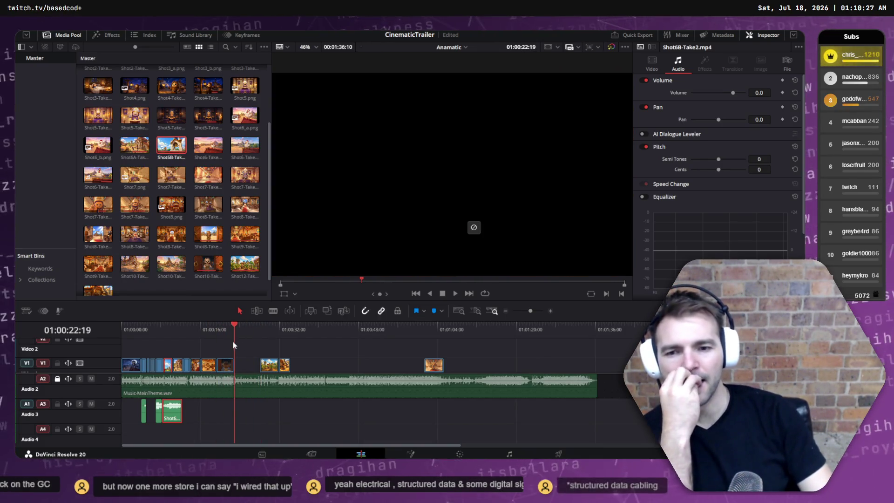
mouse_move(233, 342)
left_mouse_down()
mouse_move(161, 346)
mouse_move(236, 341)
left_mouse_up()
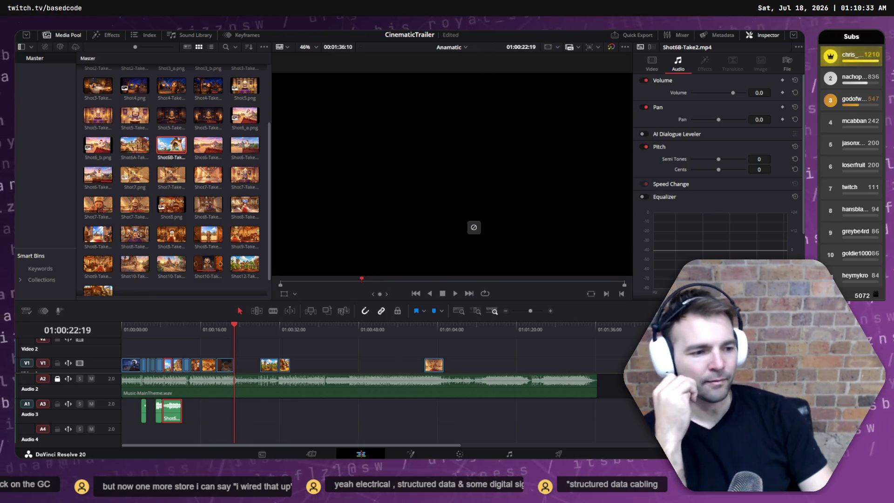
Switch to ChatGPT and close the full-size image view
key("alt+Tab")
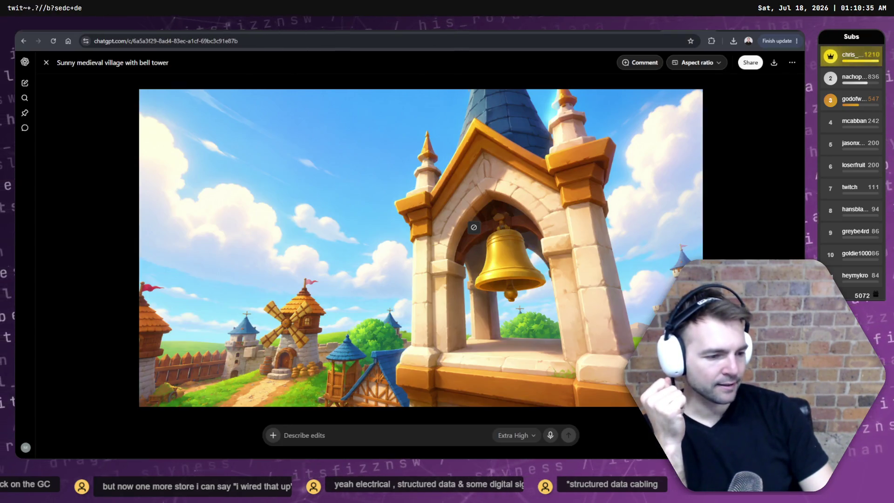
left_click(718, 159)
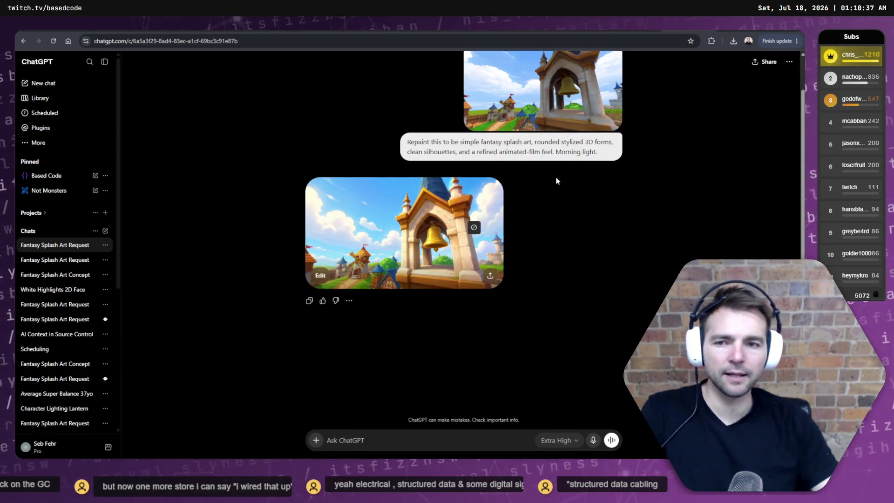
scroll(55, 347, "down", 5)
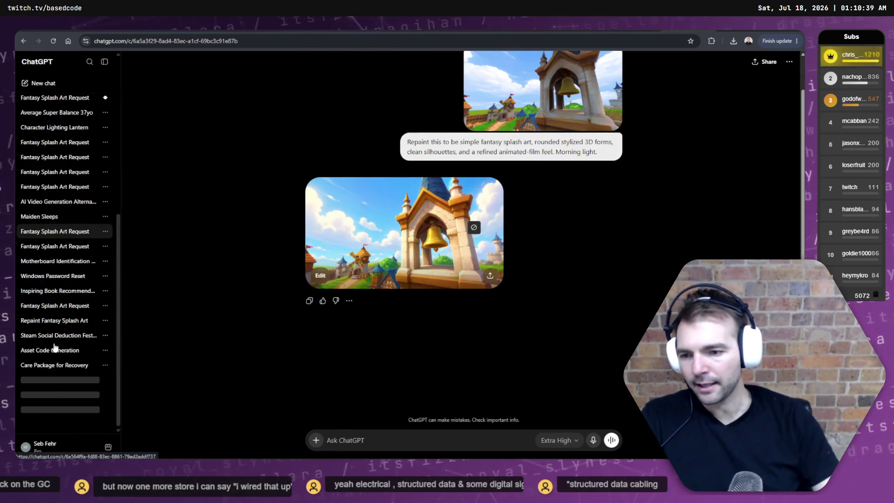
scroll(54, 347, "up", 5)
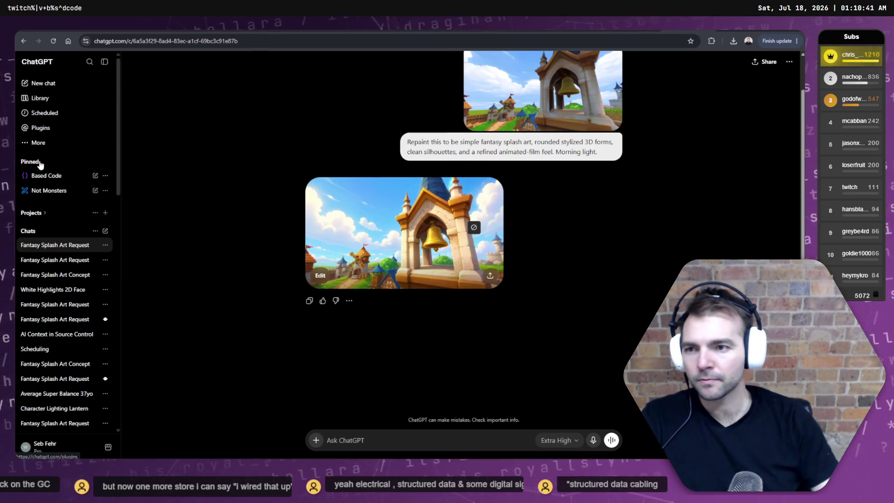
Open the Images library and scroll down to the wooden weapon storage crate image
left_click(28, 143)
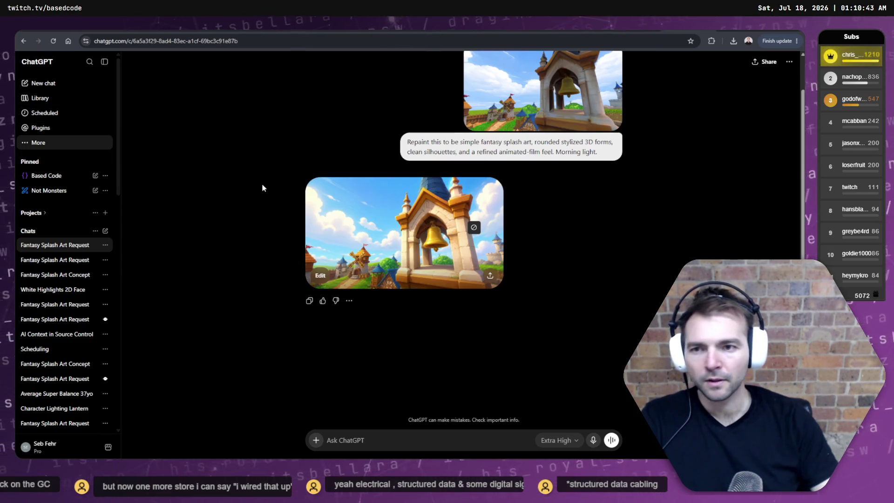
scroll(456, 275, "down", 8)
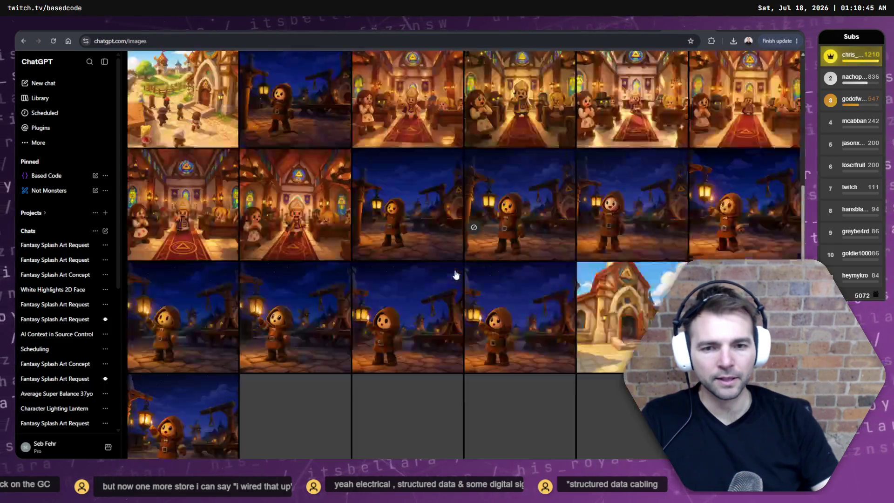
scroll(456, 274, "down", 10)
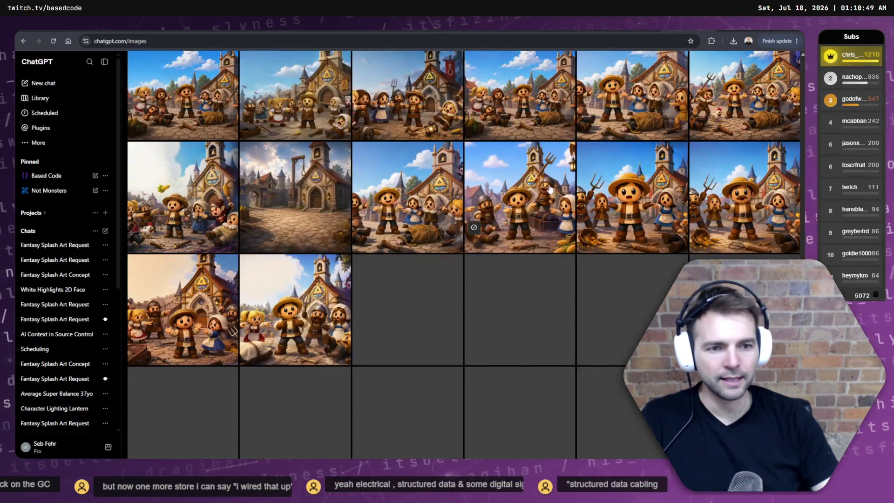
scroll(548, 193, "down", 1)
scroll(550, 191, "down", 5)
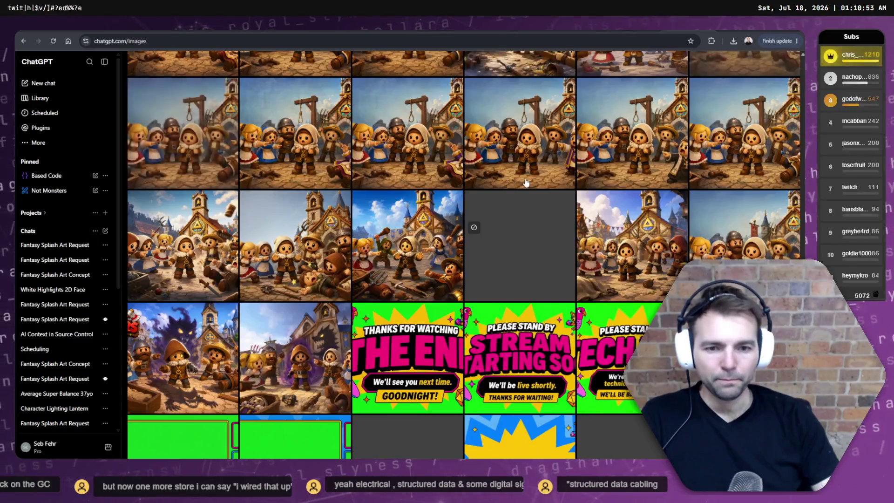
scroll(525, 182, "down", 10)
scroll(524, 175, "down", 10)
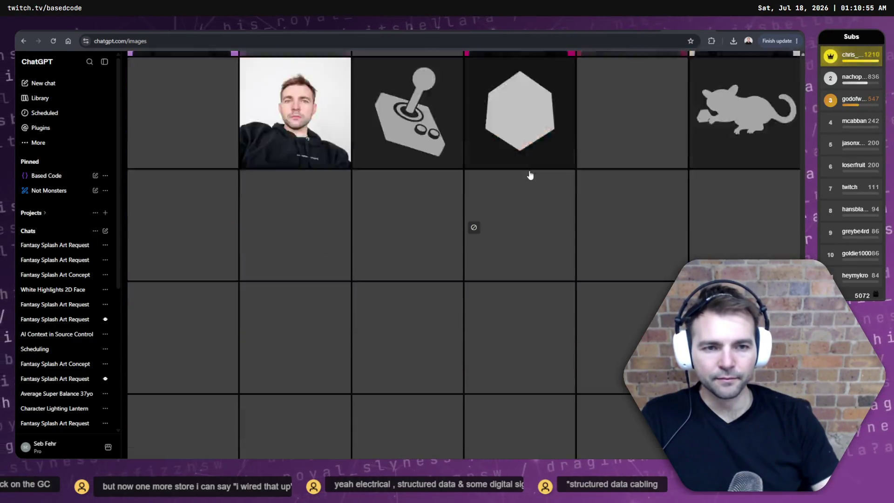
scroll(403, 123, "up", 3)
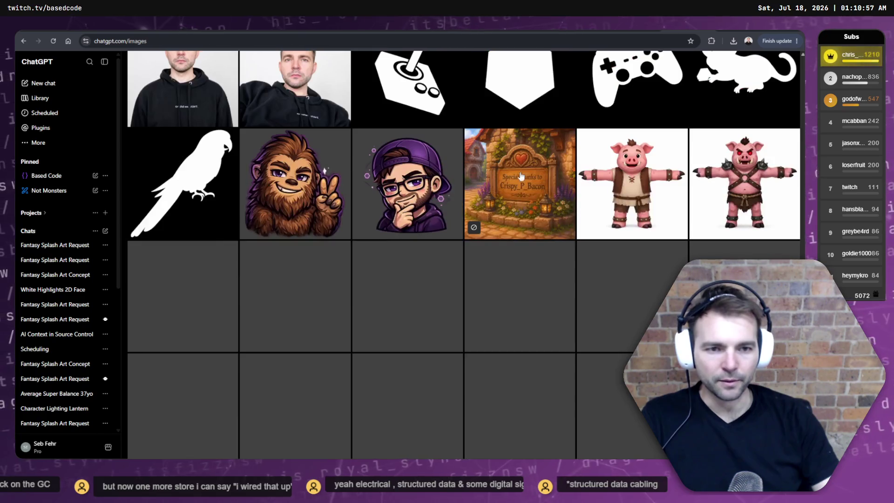
scroll(477, 67, "down", 4)
scroll(477, 67, "down", 5)
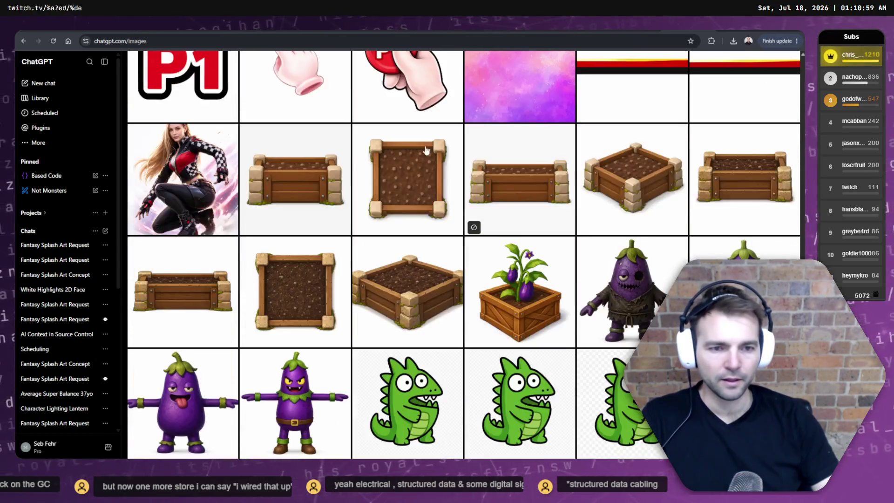
scroll(295, 153, "down", 1)
scroll(294, 153, "down", 6)
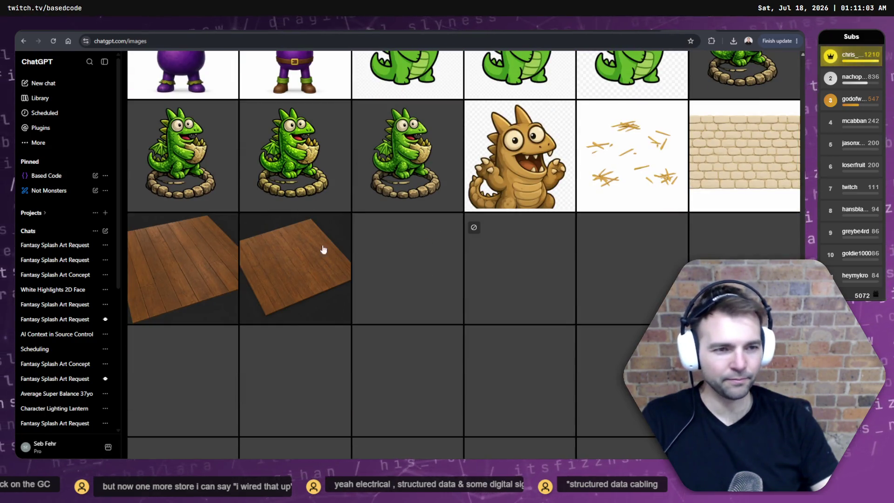
scroll(323, 250, "down", 6)
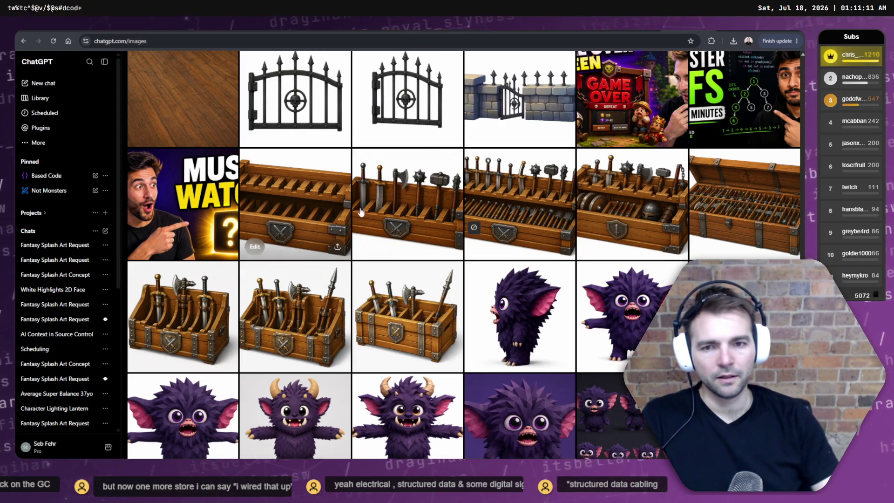
Open the weapon crate image and go to the chat that produced it via Open in chat
left_click(302, 180)
left_click(797, 61)
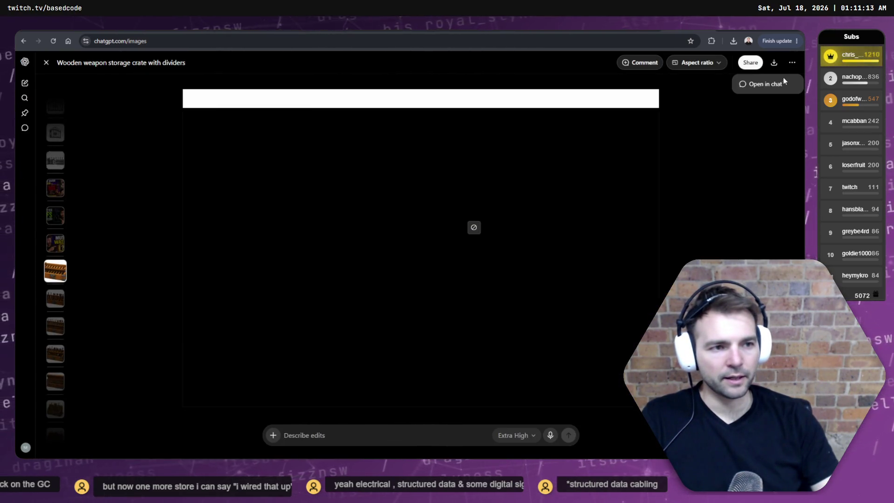
left_click(779, 82)
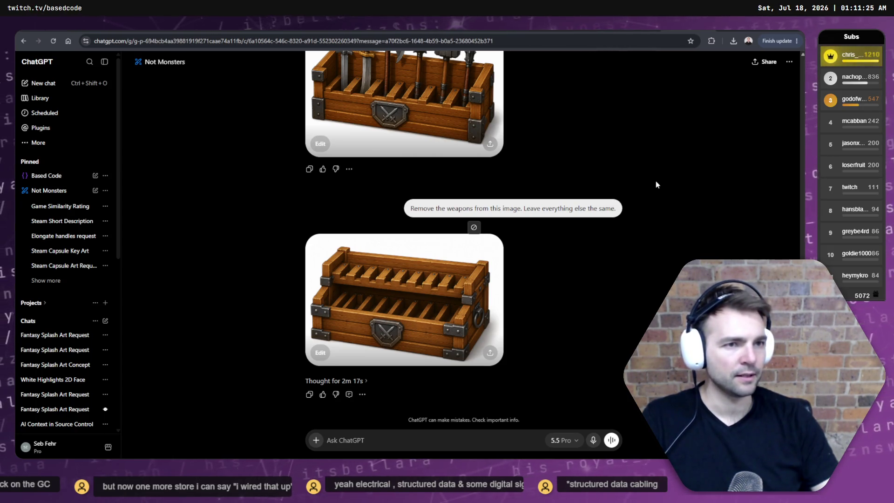
In a new tab, ask Google AI Mode what the medieval town's public notice place is called
key("ctrl+t")
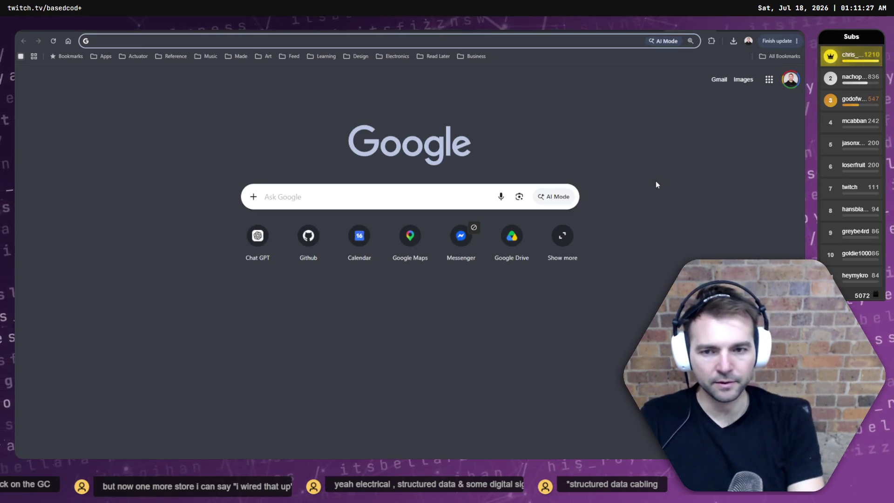
left_click(554, 197)
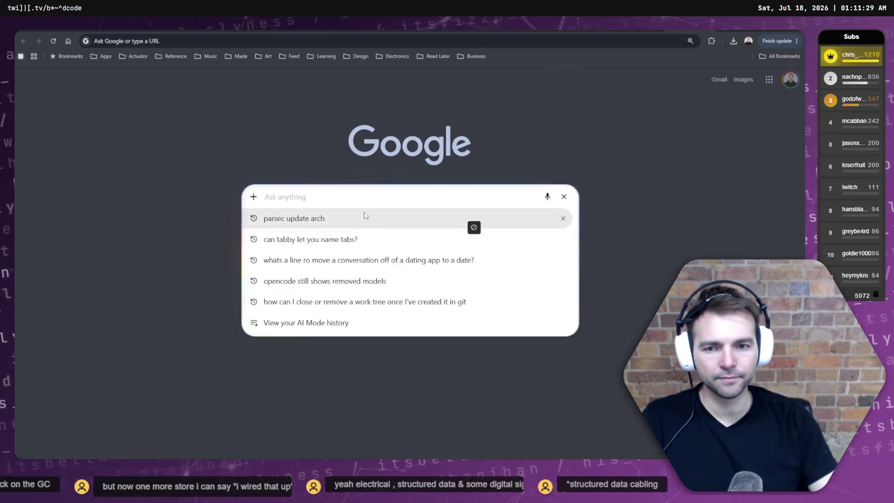
type("In a town, what's the bo")
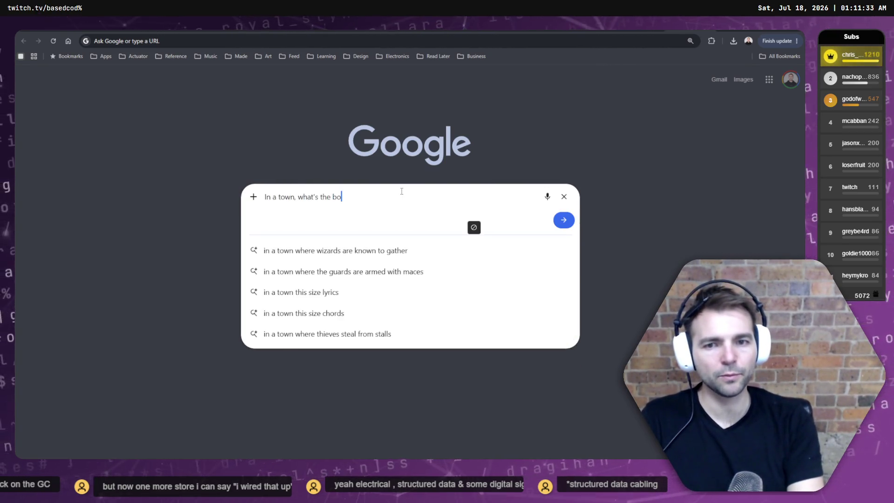
type("ard")
type("ple up")
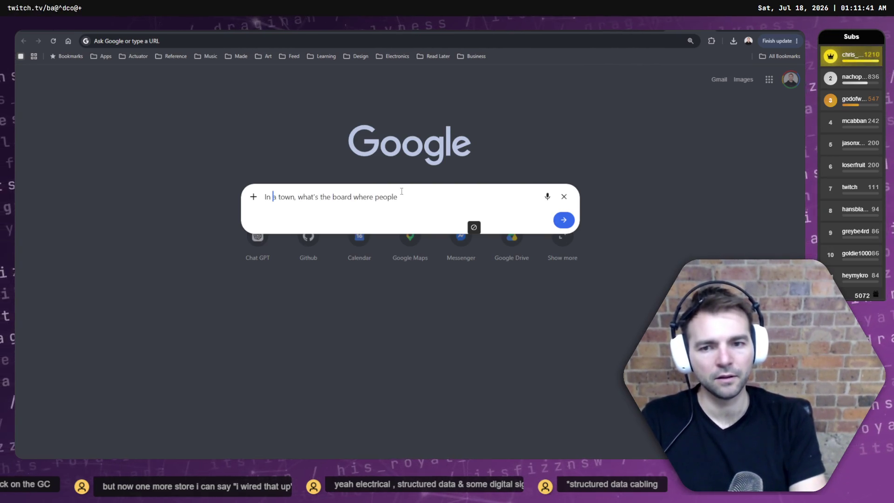
type("medi")
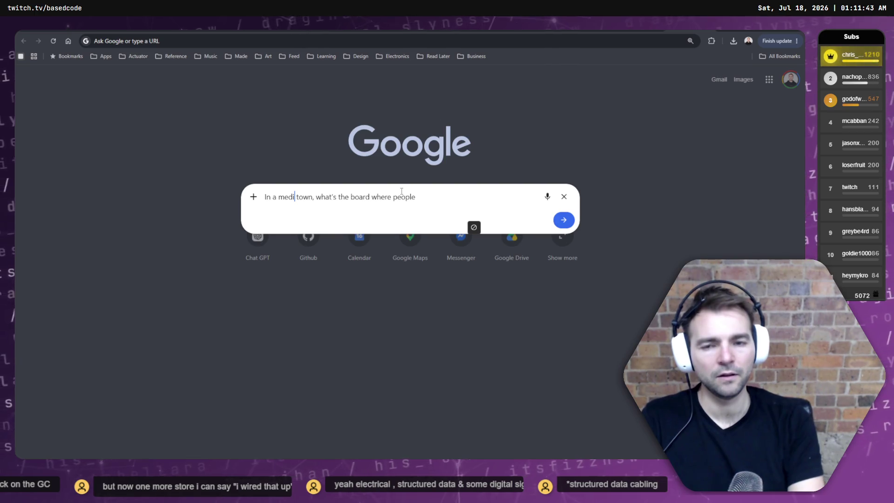
type("vil")
key("BackSpace")
key("BackSpace")
key("BackSpace")
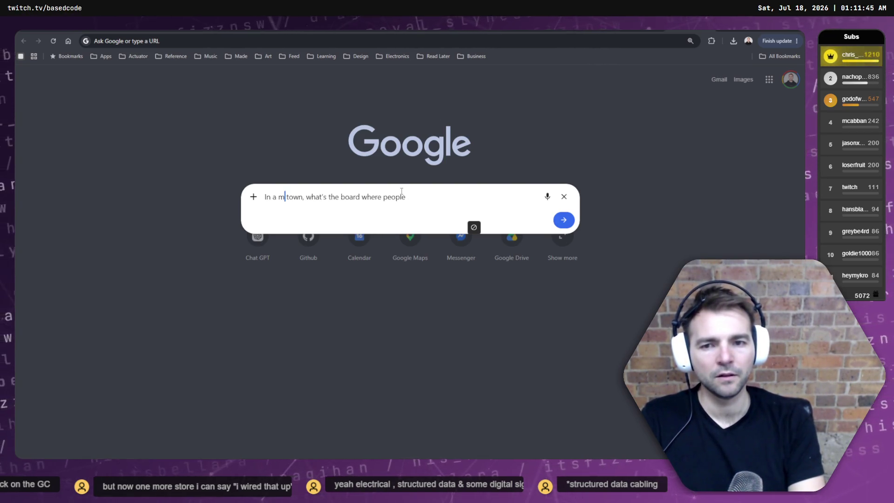
type("medievil")
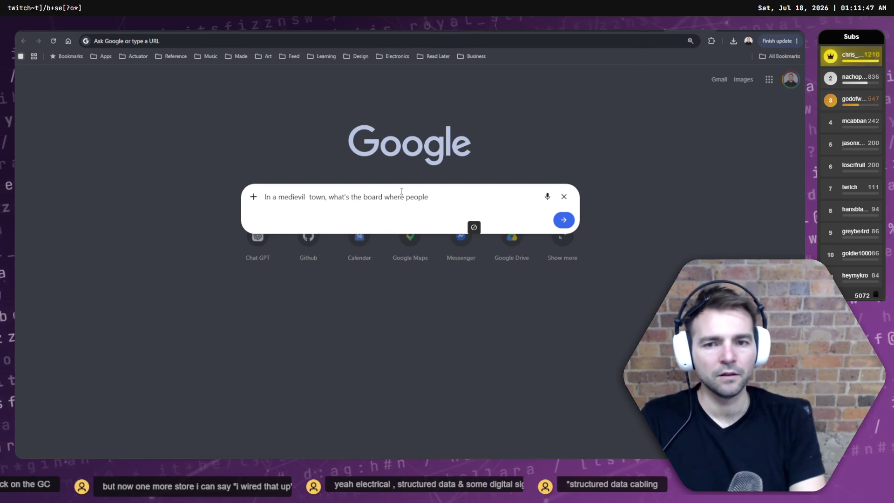
key("BackSpace")
type("put up notices and jobs and wa")
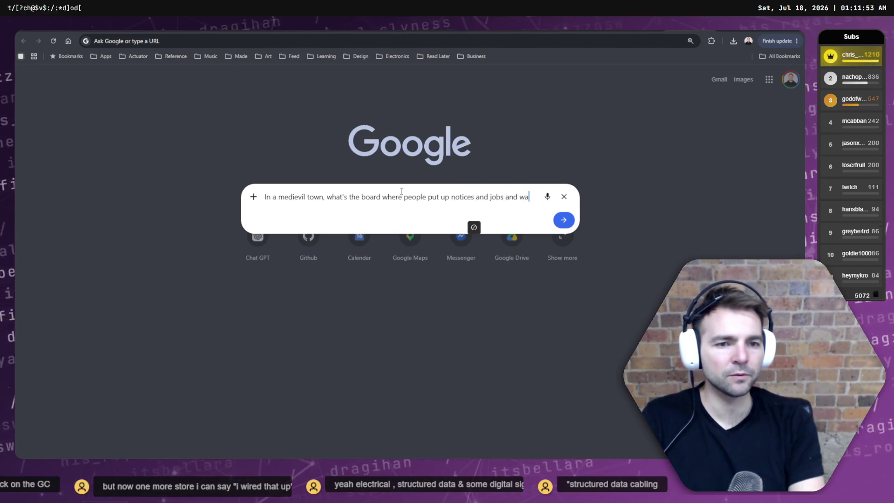
type("nter")
key("BackSpace")
key("BackSpace")
key("BackSpace")
type("nted")
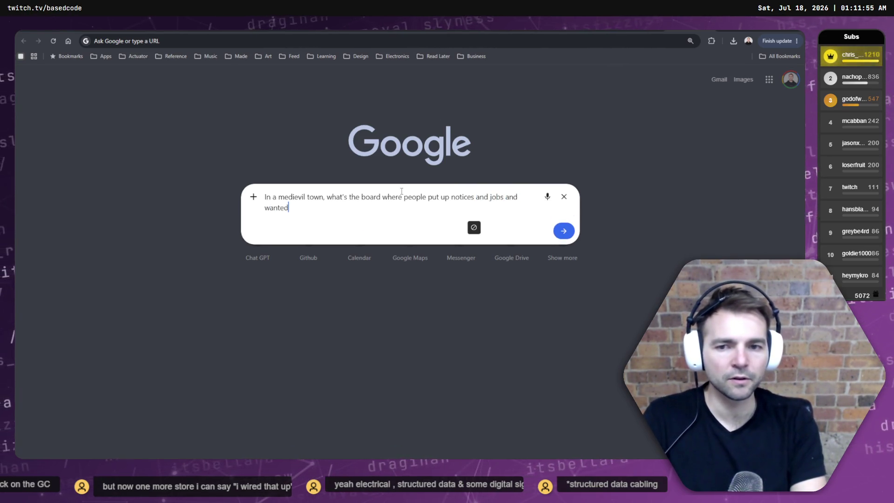
type("c.")
key("Return")
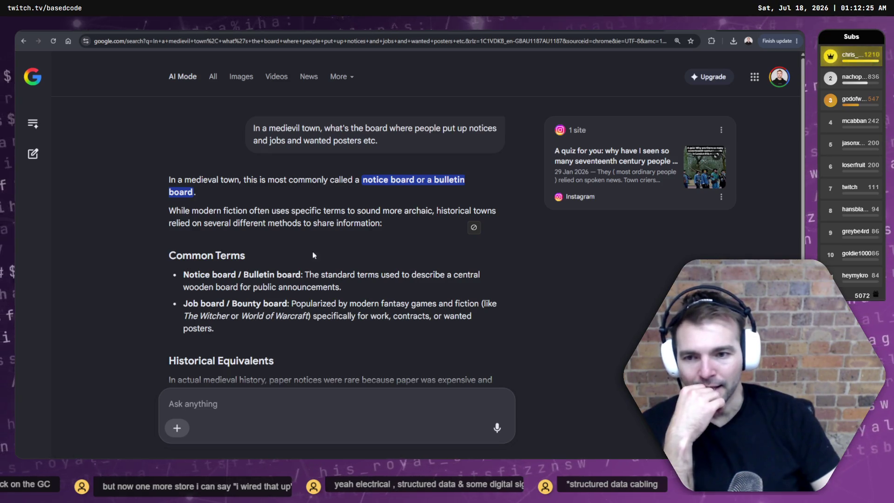
Highlight the notice board and bulletin board terms in the AI Mode answer
left_click_drag(183, 274, 317, 274)
left_click(258, 275)
scroll(317, 275, "down", 3)
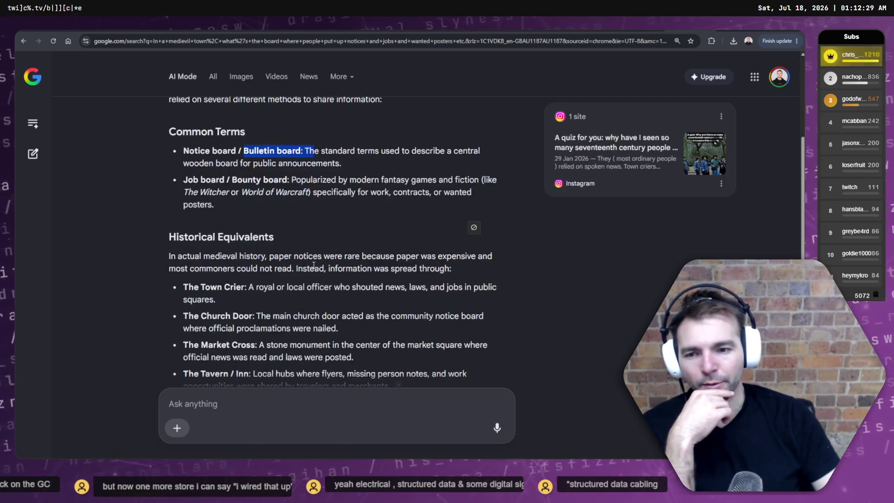
left_click(228, 185)
scroll(233, 231, "down", 1)
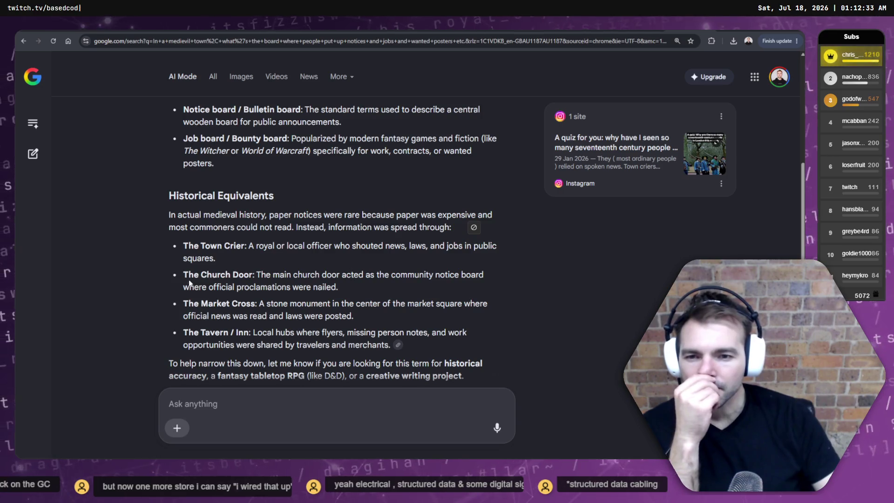
Read the Church Door and Market Cross explanations, then return to the Not Monsters chat
left_click_drag(183, 275, 267, 276)
left_click(285, 283)
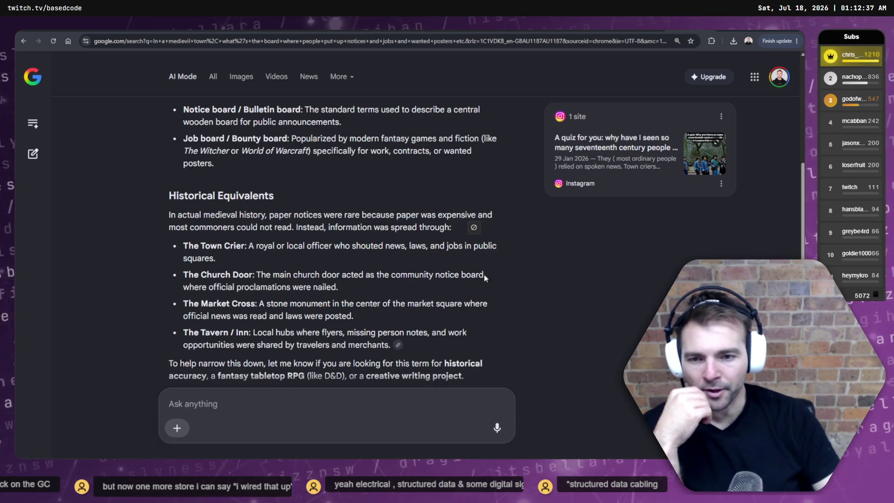
mouse_move(484, 276)
left_mouse_down()
mouse_move(429, 275)
mouse_move(485, 275)
left_mouse_up()
left_click(432, 277)
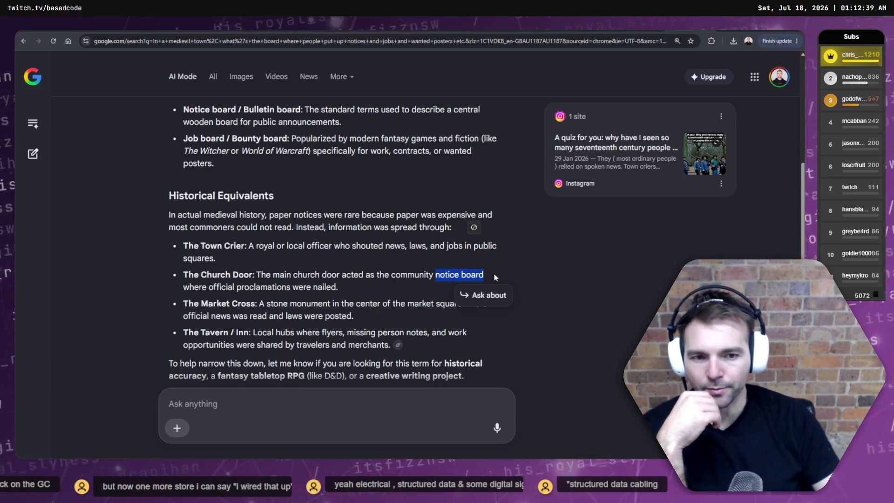
left_click(466, 277)
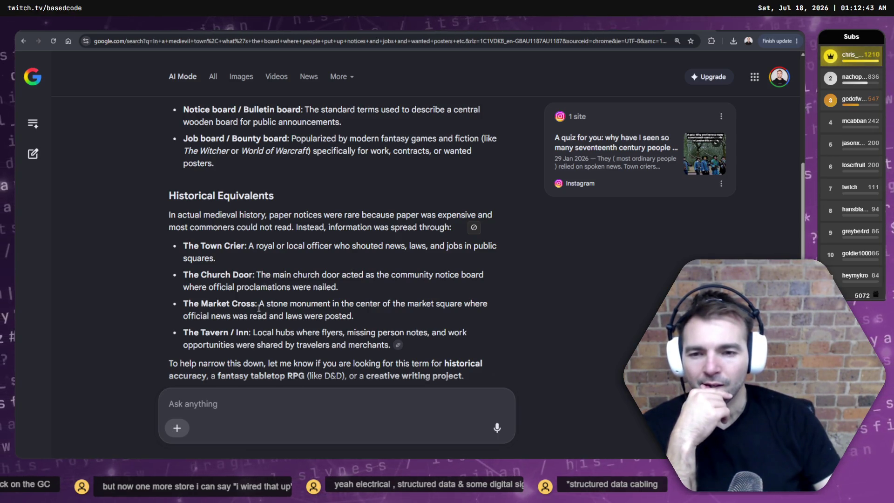
left_click_drag(259, 308, 415, 305)
left_click(415, 305)
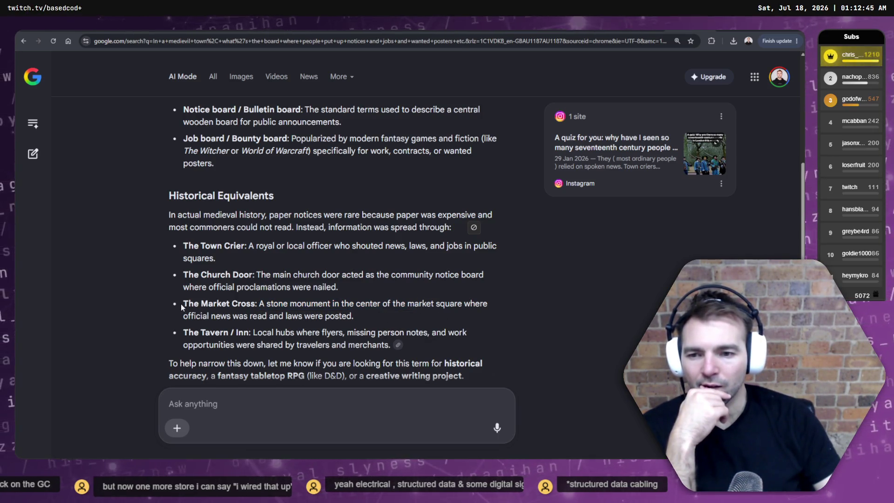
left_click_drag(182, 308, 274, 306)
left_click(274, 307)
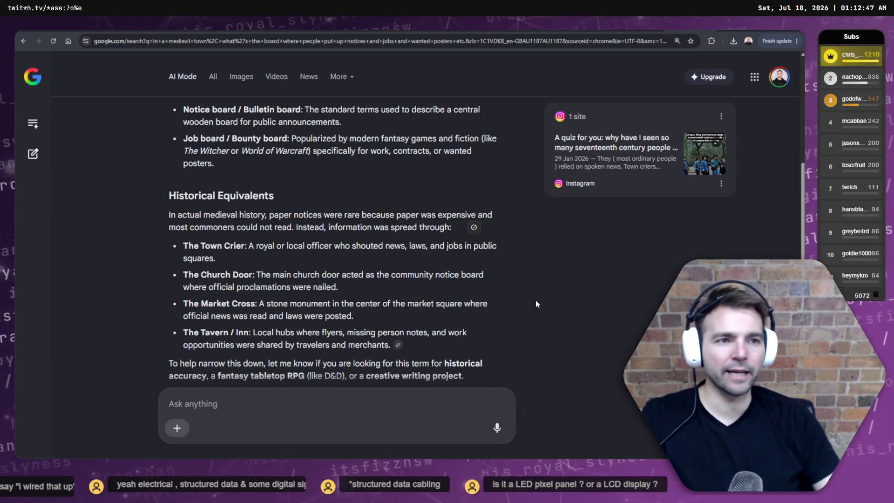
key("ctrl+Tab")
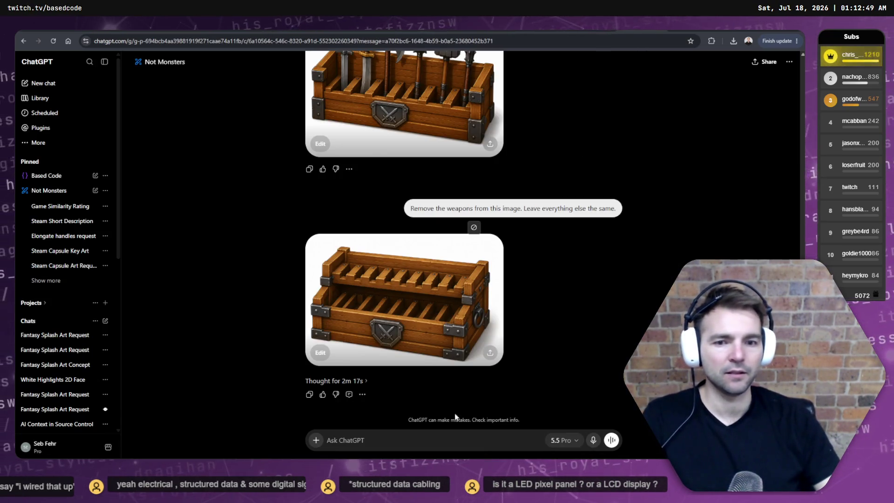
Ask ChatGPT for a town notice board image in the style of the chat's earlier art
type("In the style of t")
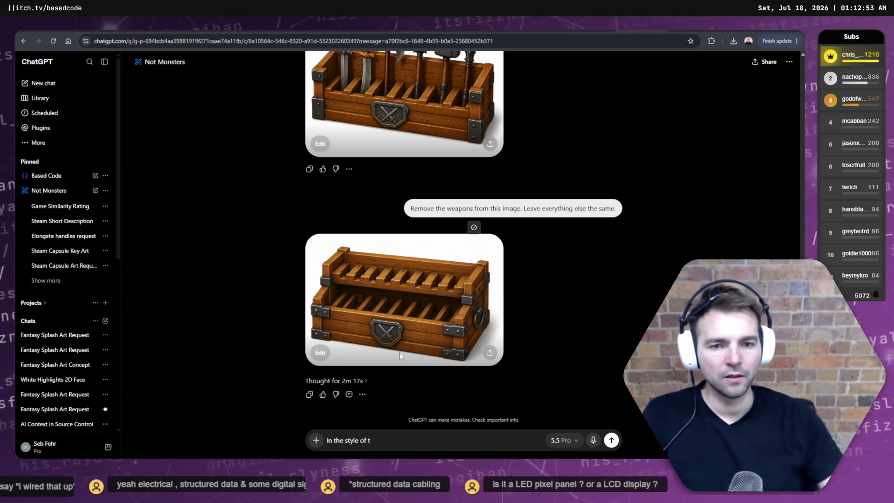
scroll(602, 259, "up", 15)
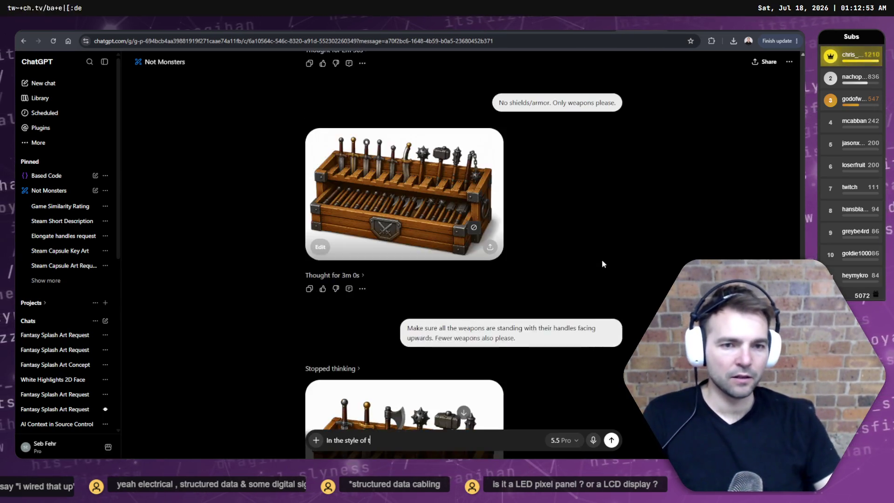
scroll(626, 266, "up", 1)
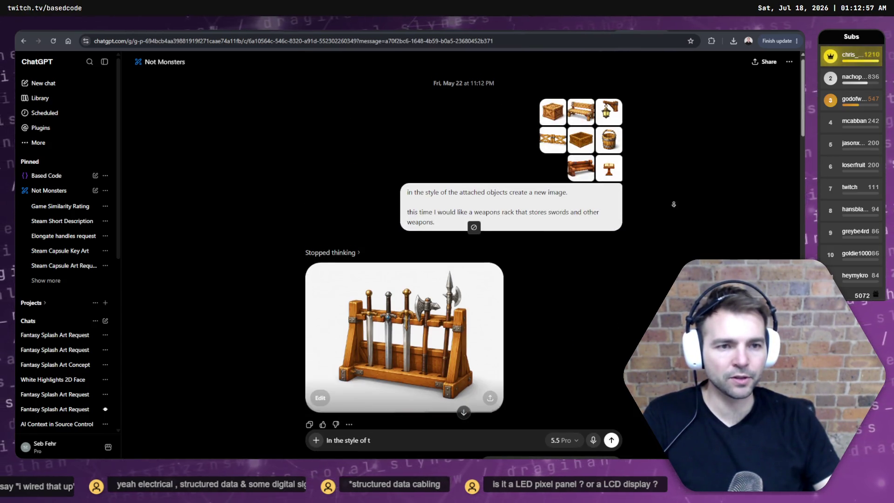
scroll(671, 200, "down", 15)
type("he art so far in t")
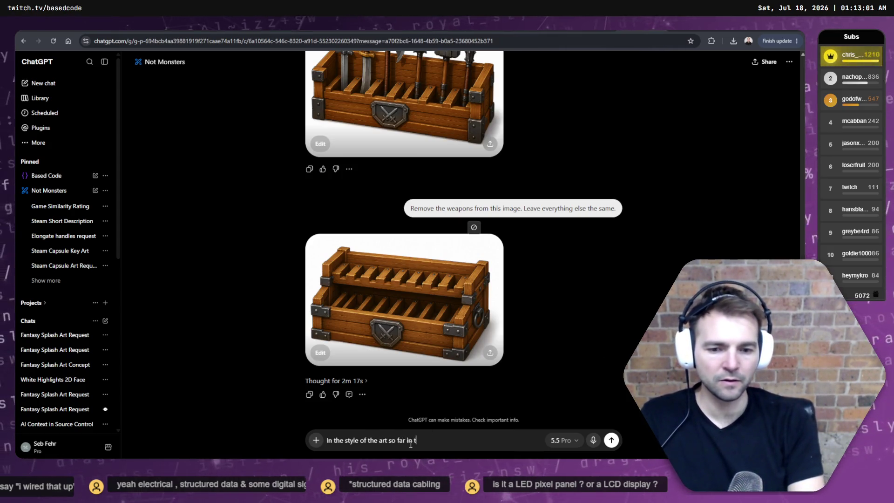
type("his context window, generate a town")
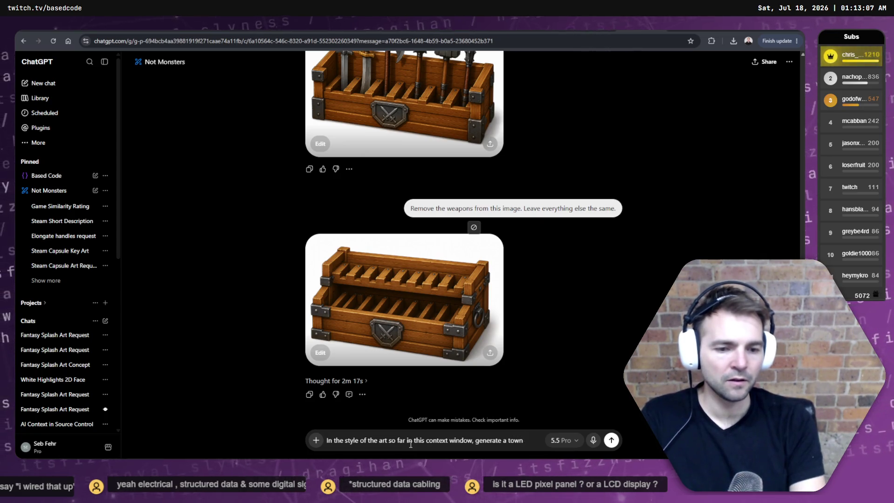
type("e boarc")
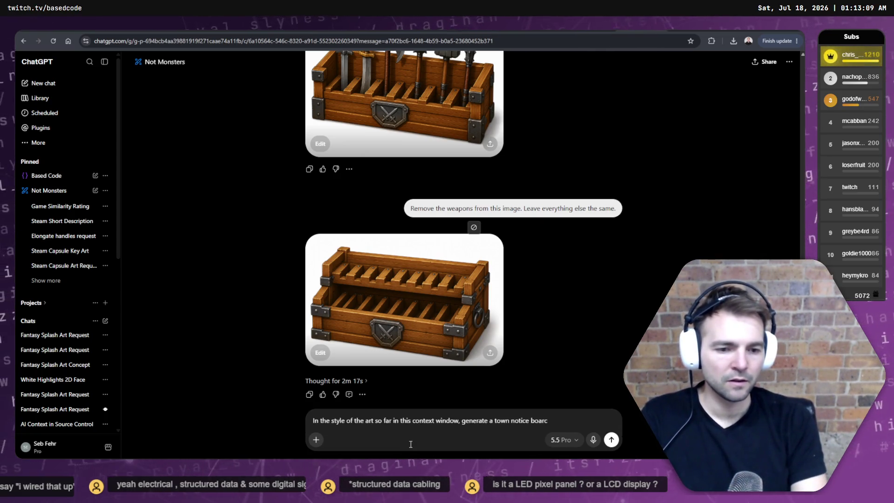
key("Return")
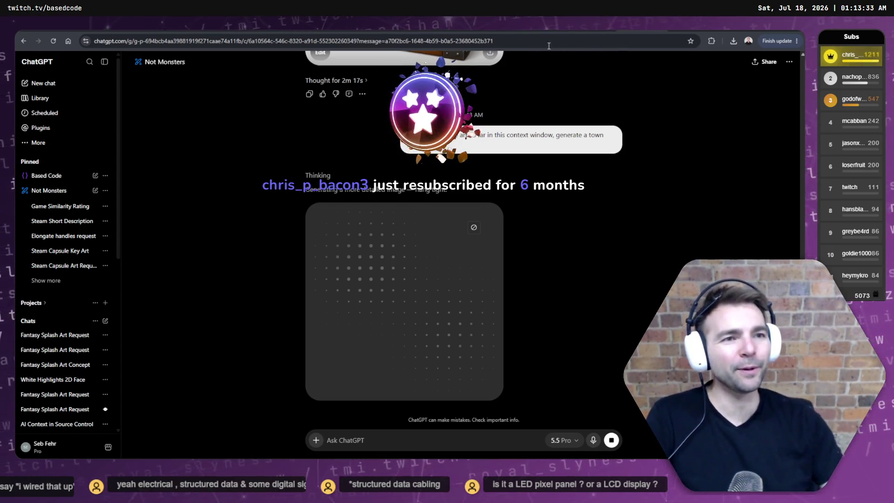
Check the village repaint chat, return to Not Monsters, then bring up Godot's town scene
key("ctrl+Tab")
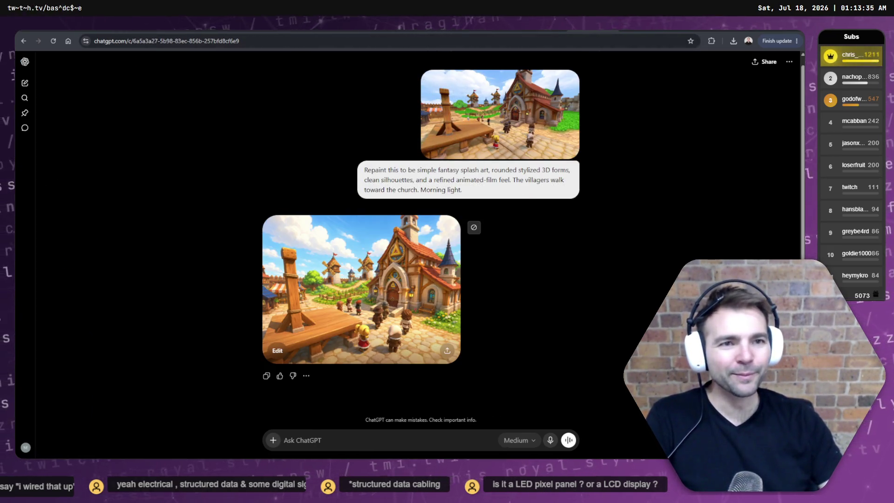
key("ctrl+Tab")
key("ctrl+shift+Tab")
key("ctrl+Tab")
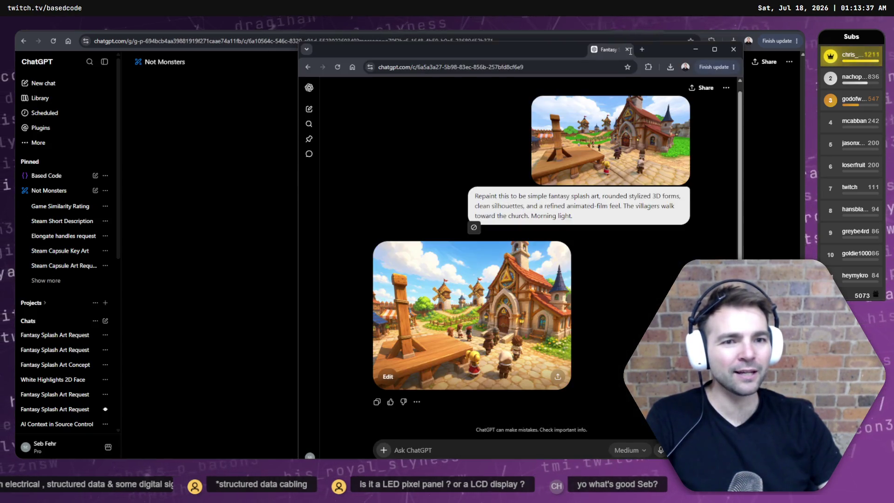
key("ctrl+shift+Tab")
key("ctrl+Tab")
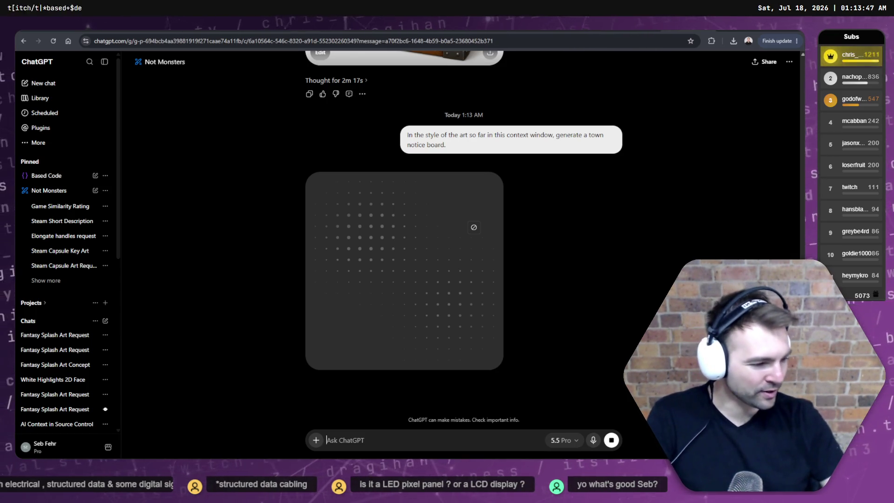
key("alt+Tab")
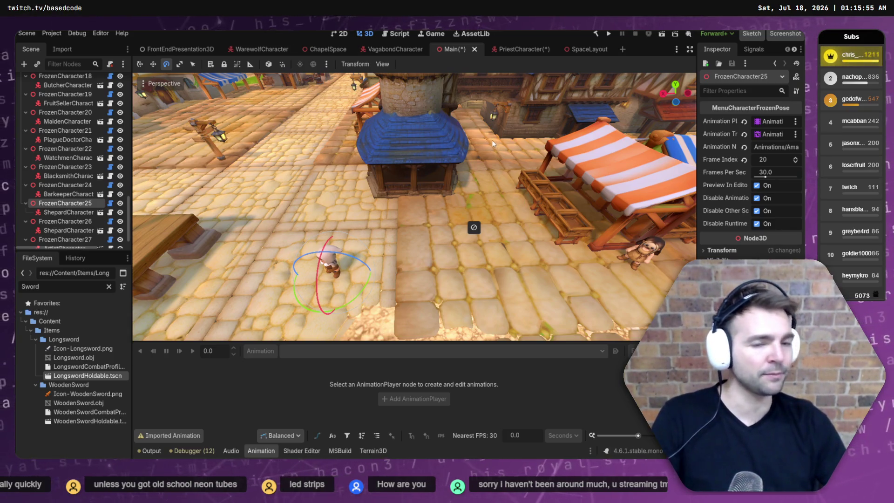
Fly the viewport camera through the town past the gallows and blue-roofed tower, then return to Resolve
left_click_drag(492, 140, 443, 154)
key("w")
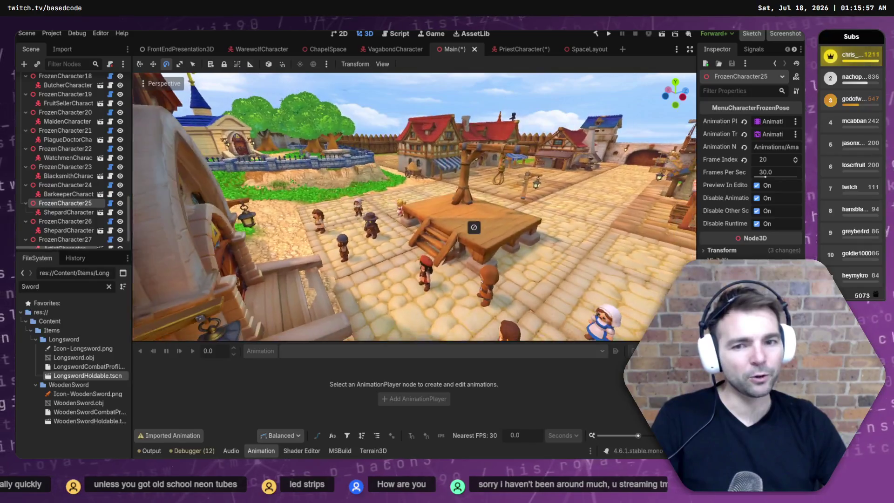
key("w")
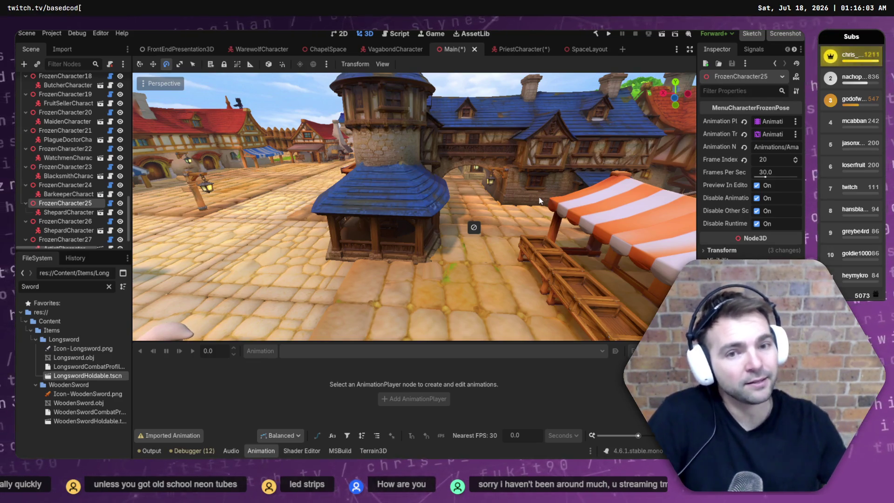
mouse_move(474, 227)
left_mouse_down()
mouse_move(405, 231)
mouse_move(493, 224)
mouse_move(596, 155)
left_mouse_up()
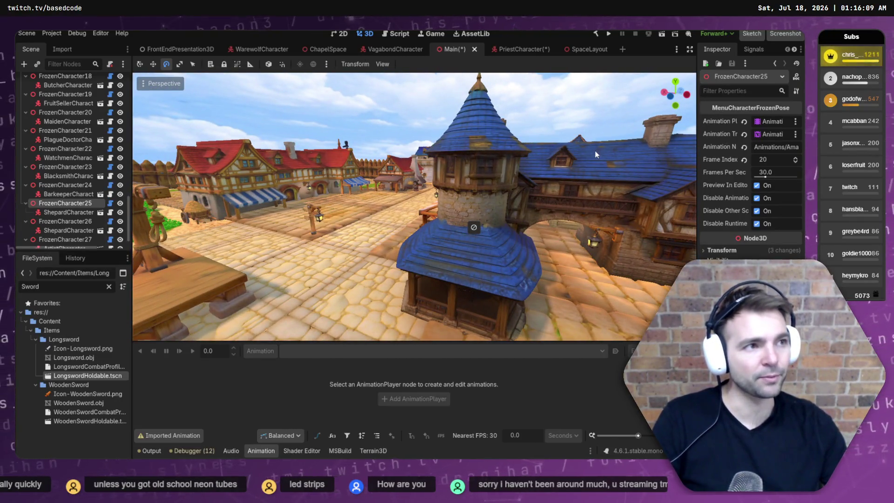
left_click_drag(597, 147, 591, 173)
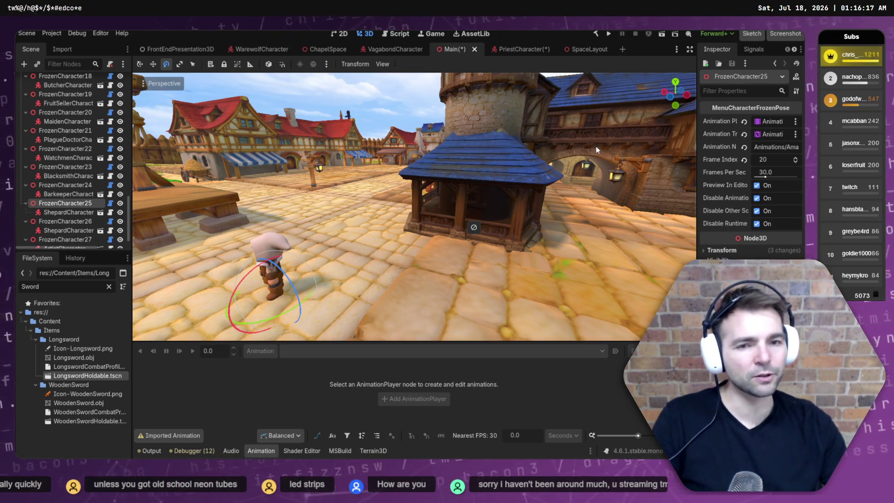
left_click_drag(596, 149, 596, 136)
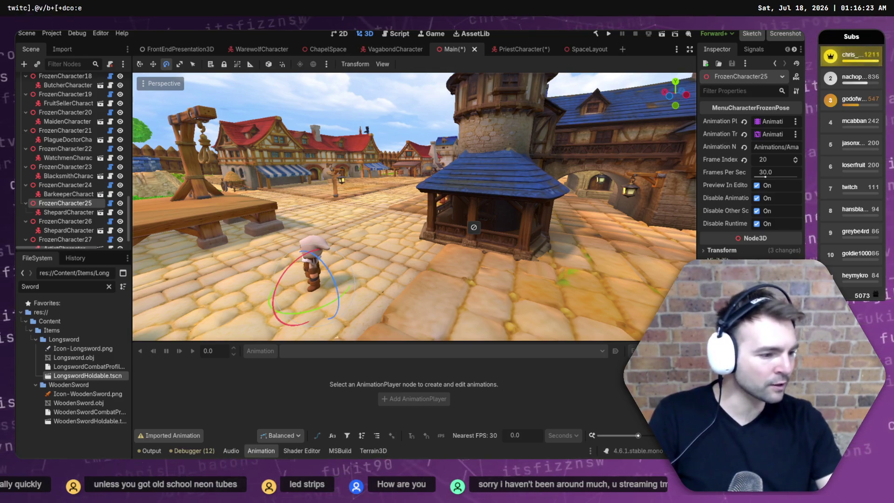
key("alt+Tab")
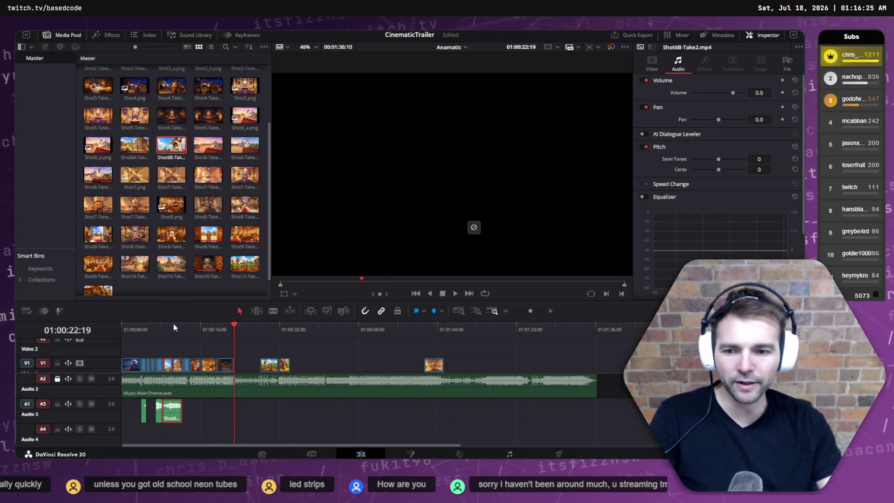
Play the CinematicTrailer from the very start of the timeline
key("Home")
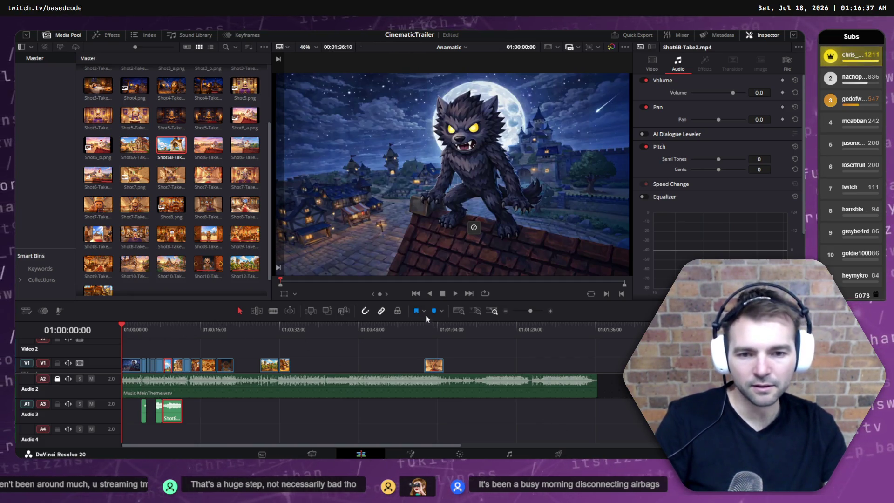
left_click(456, 293)
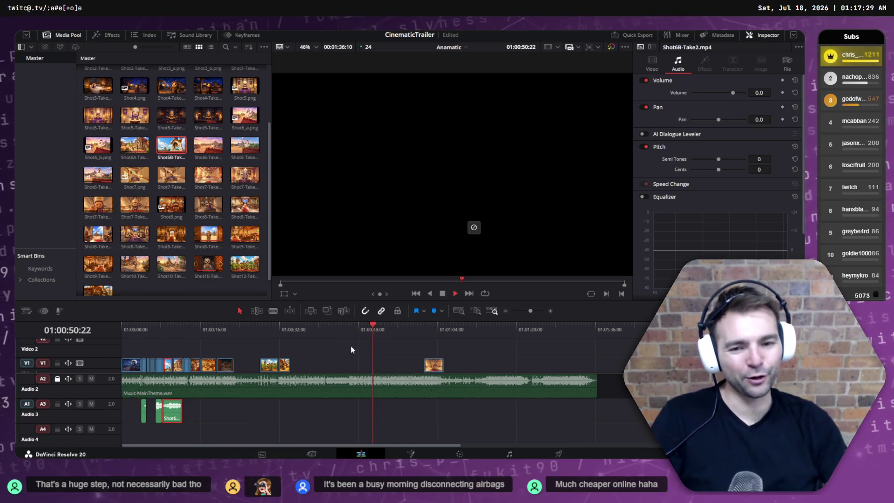
Replay the trailer from near the start, scrub back to the bedroom shot, then switch to Godot
left_click_drag(344, 331, 109, 331)
key("space")
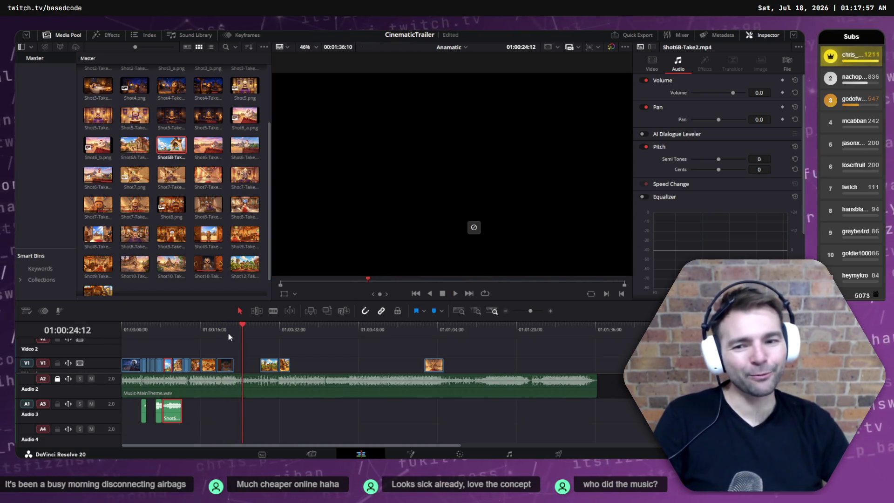
mouse_move(228, 334)
left_mouse_down()
mouse_move(160, 322)
mouse_move(127, 328)
mouse_move(152, 327)
mouse_move(137, 327)
left_mouse_up()
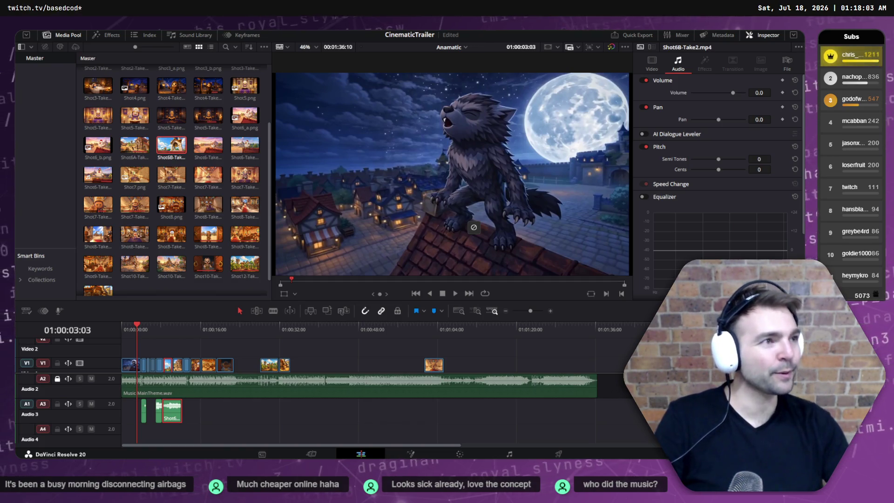
key("alt+Tab")
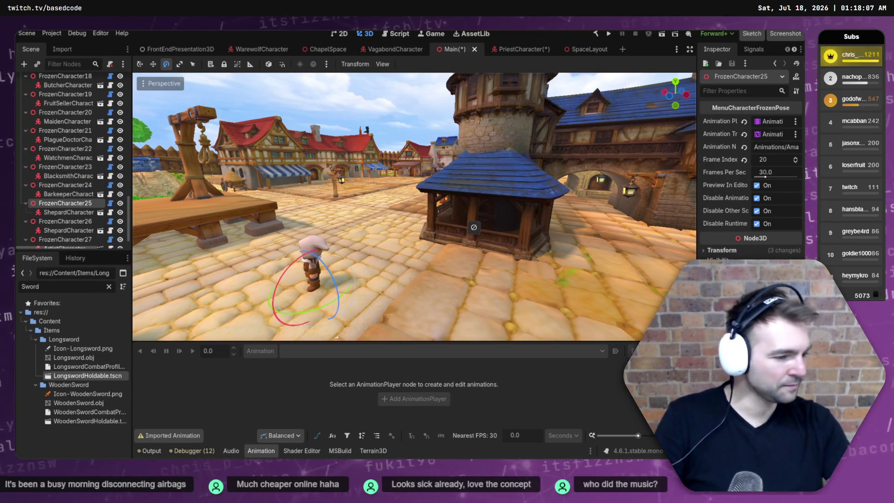
Ask ChatGPT to edit the notice-board image with 'Remove the pieces of paper.'
key("alt+Tab")
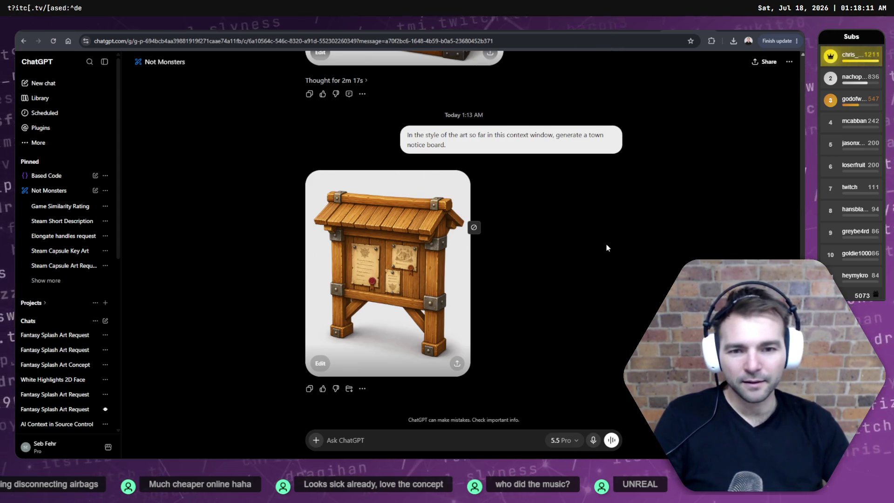
left_click(386, 228)
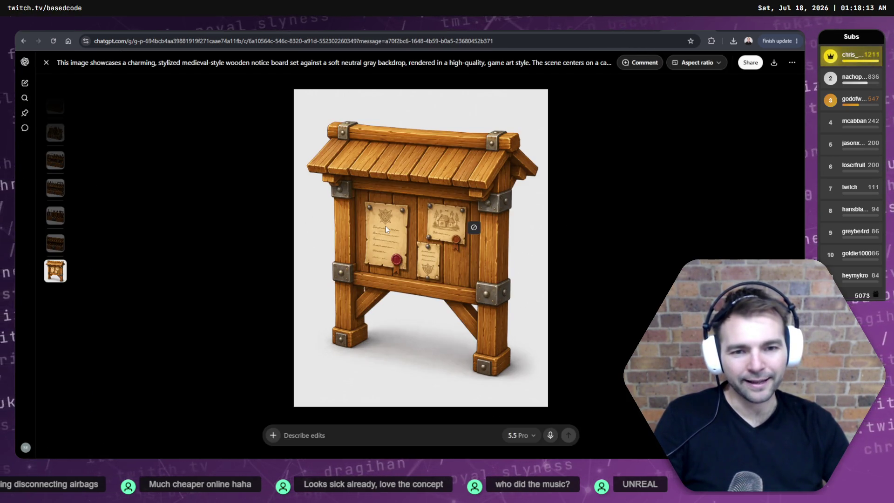
left_click(409, 428)
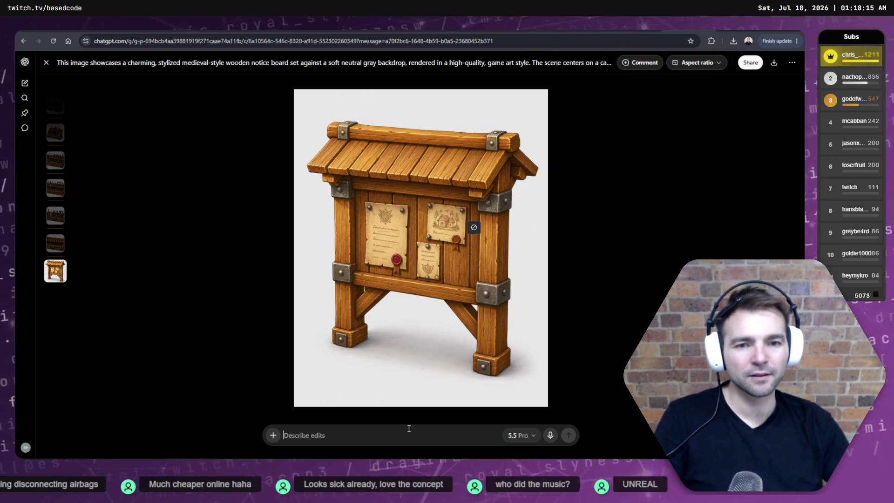
type("Remove")
key("BackSpace")
key("BackSpace")
key("BackSpace")
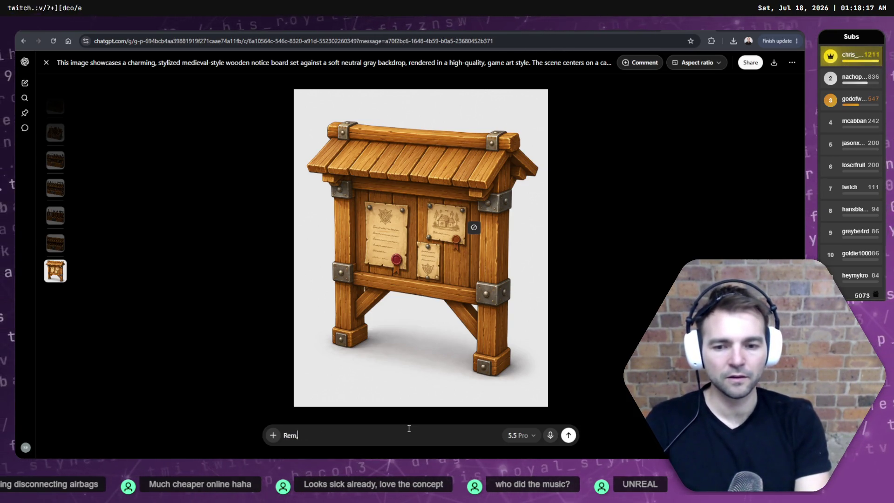
type("Remove")
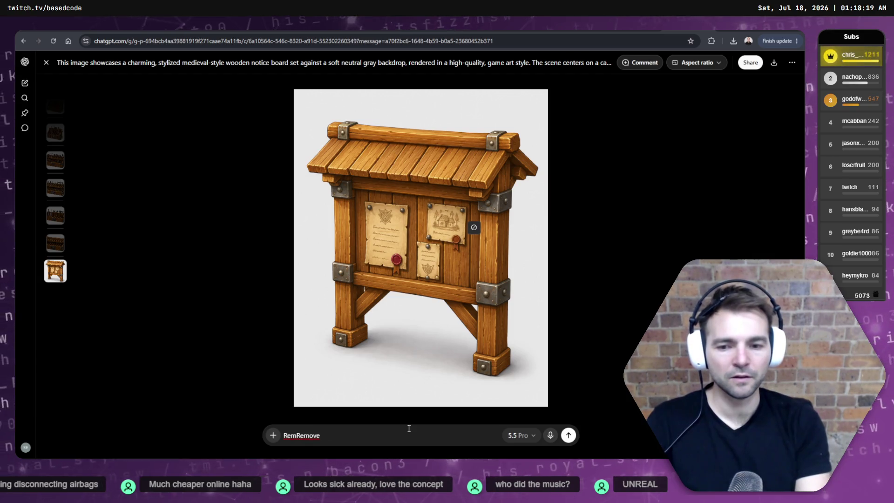
key("BackSpace")
key("BackSpace")
key("BackSpace")
key("BackSpace")
key("BackSpace")
key("BackSpace")
type("ove the piece")
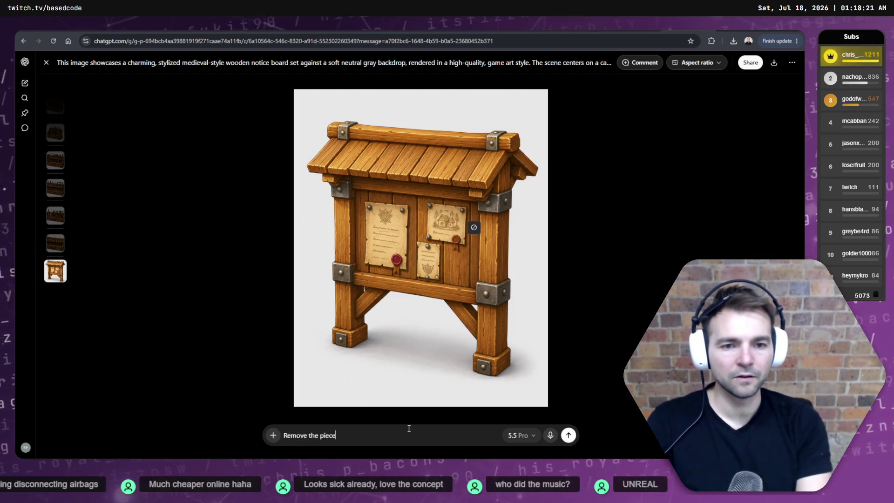
type("s of paper.")
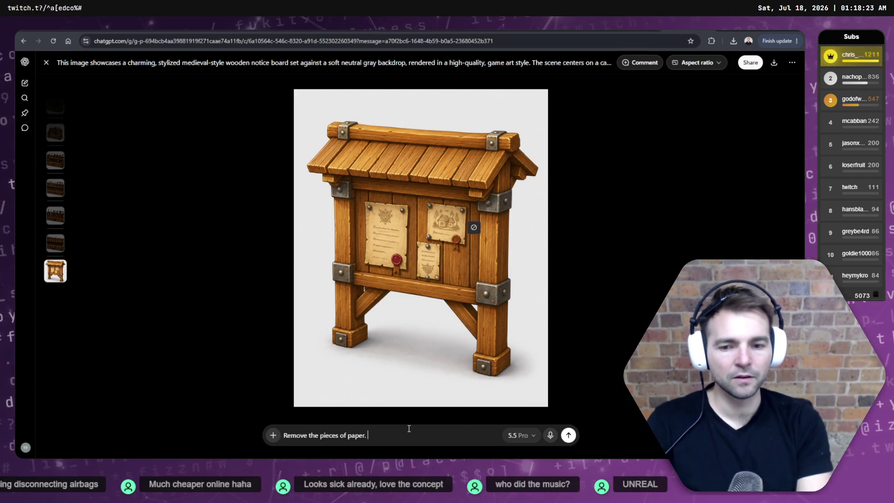
key("Return")
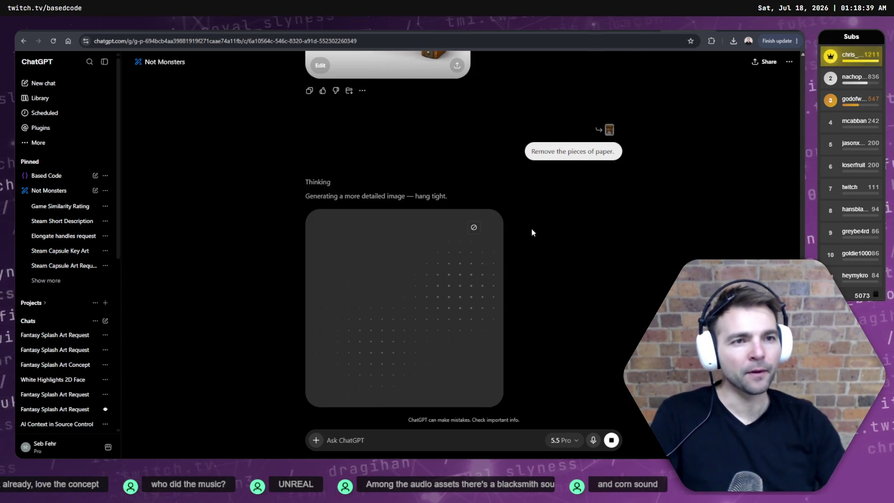
Return to the Godot village scene and fly toward a market stall near the church plaza
key("ctrl+Tab")
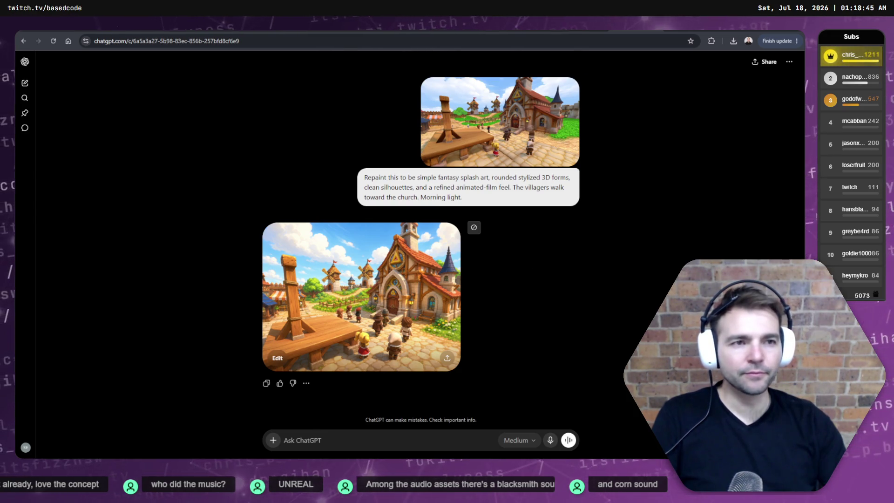
key("ctrl+Tab")
key("alt+Tab")
left_click_drag(695, 86, 652, 91)
key("w")
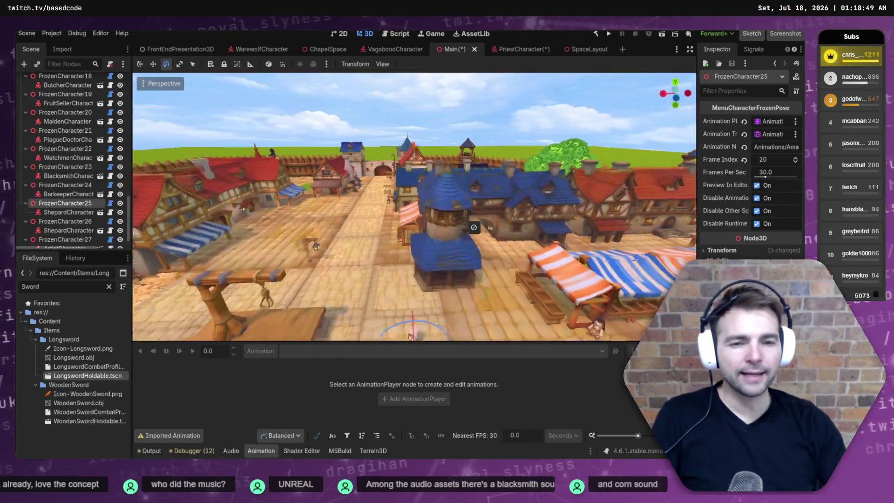
key("s")
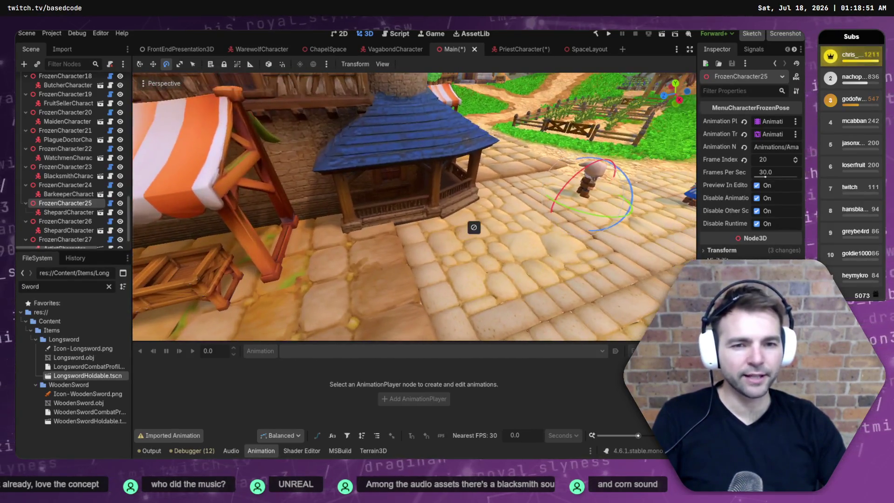
key("w")
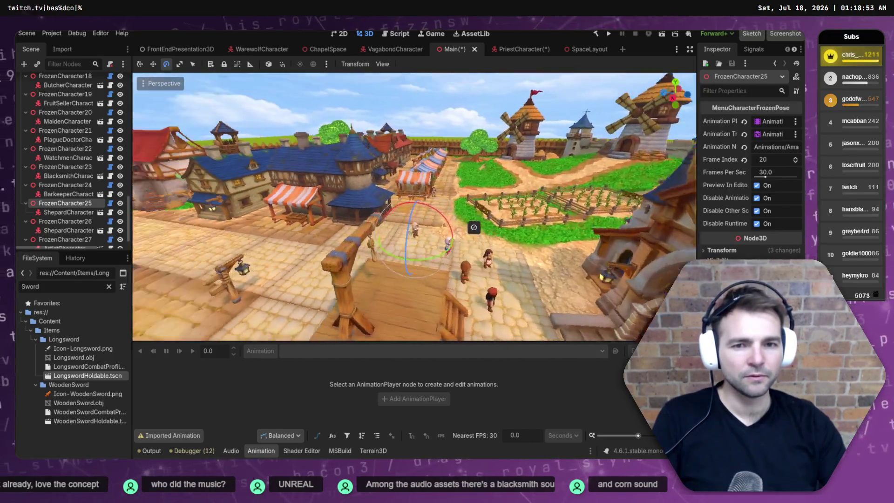
key("s")
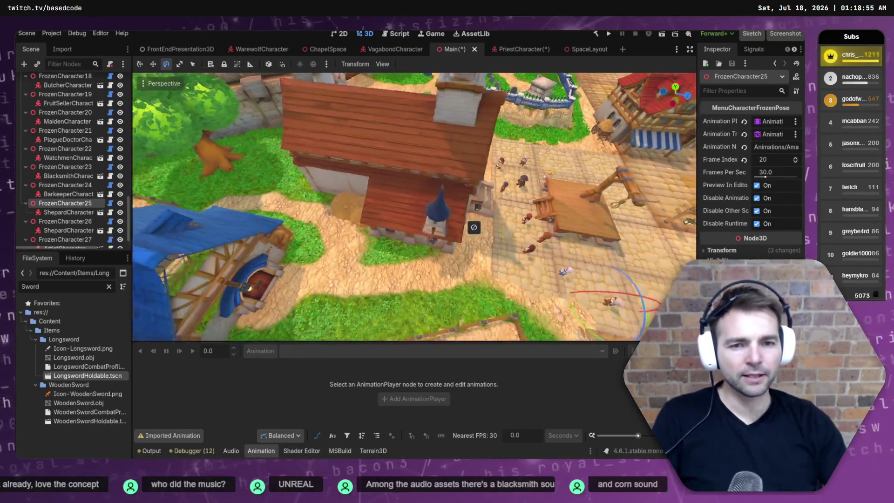
key("s")
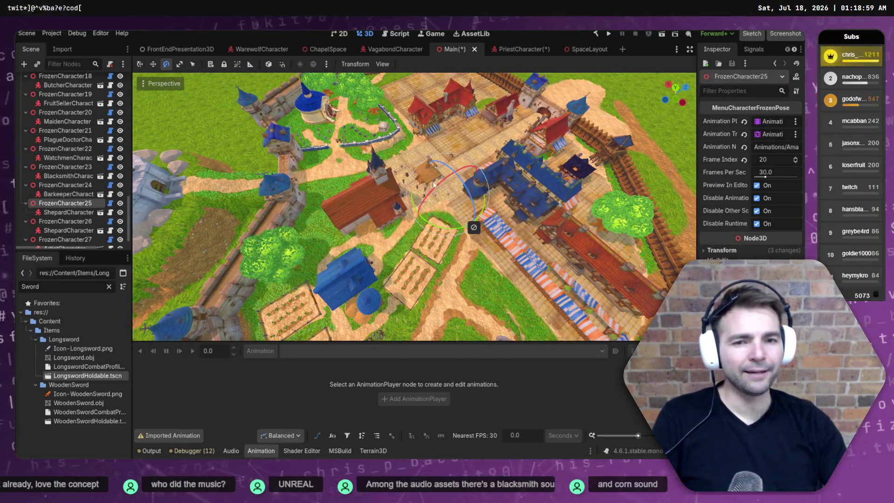
mouse_move(473, 227)
left_mouse_down()
mouse_move(414, 199)
mouse_move(422, 223)
mouse_move(474, 227)
mouse_move(430, 174)
left_mouse_up()
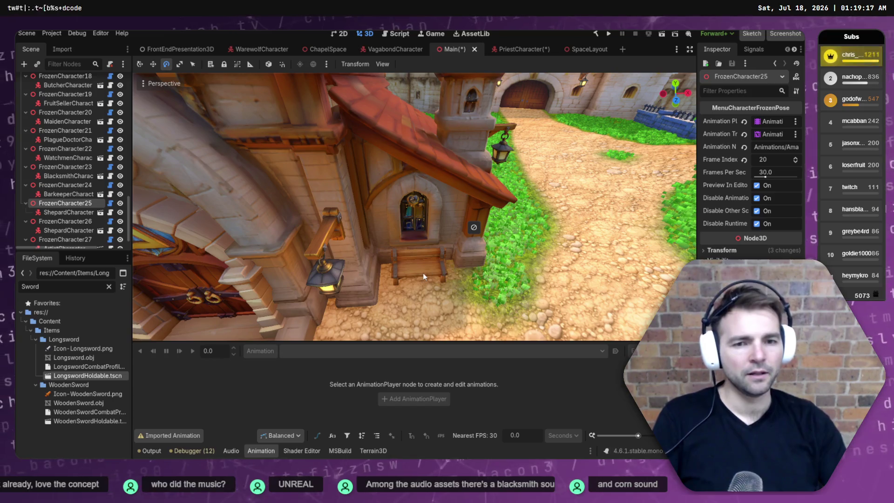
left_click(432, 282)
mouse_move(431, 267)
left_mouse_down()
mouse_move(473, 227)
mouse_move(436, 248)
left_mouse_up()
left_click_drag(513, 232, 473, 227)
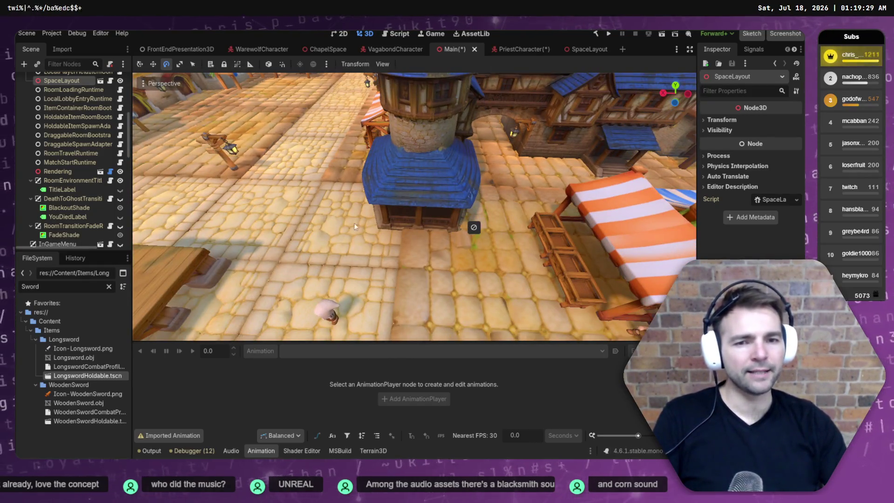
Freelook from the church and square over toward the castle road on the hill
left_click_drag(353, 223, 354, 223)
left_click_drag(474, 227, 474, 228)
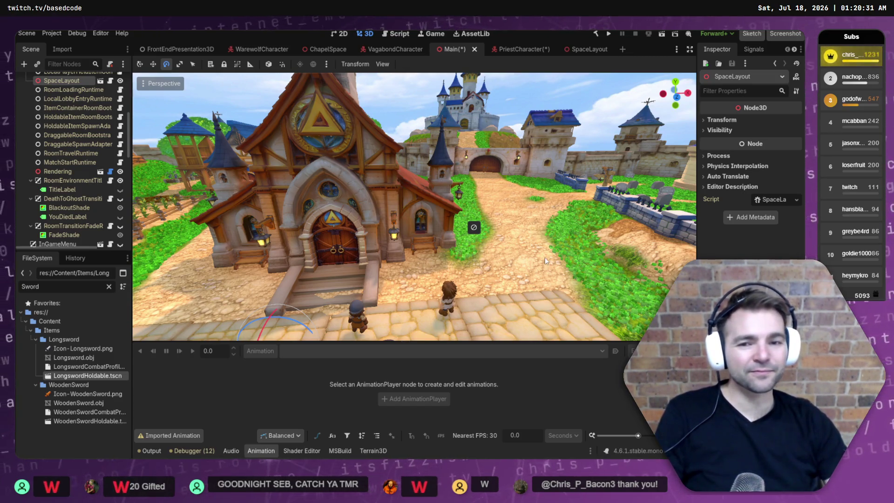
Focus the wooden gallows, then fly past the platform toward the town square and left
key("f")
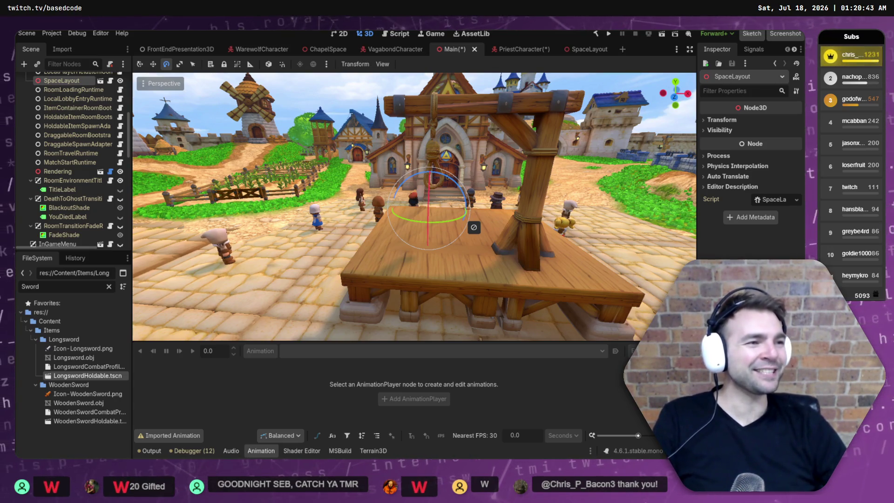
left_click_drag(435, 305, 391, 312)
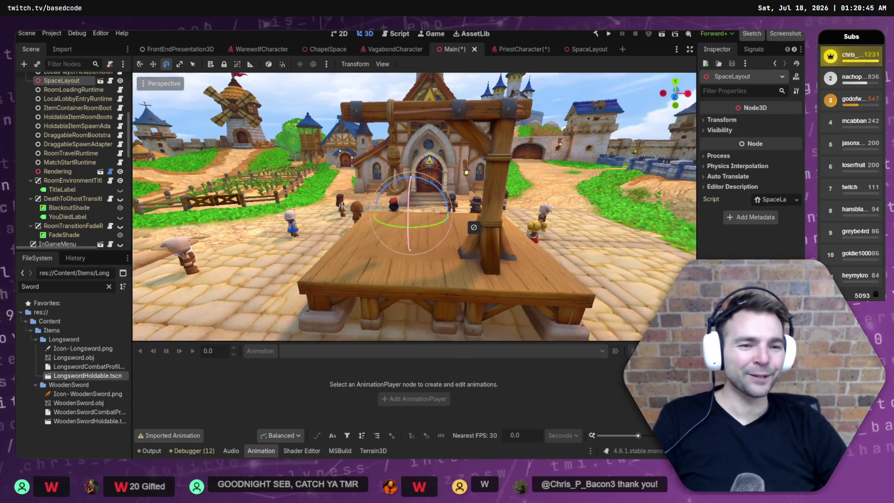
key("w")
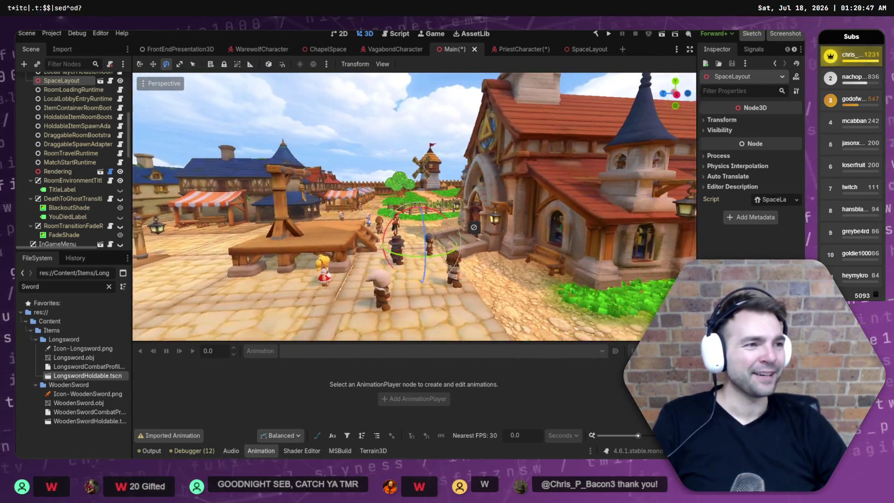
key("a")
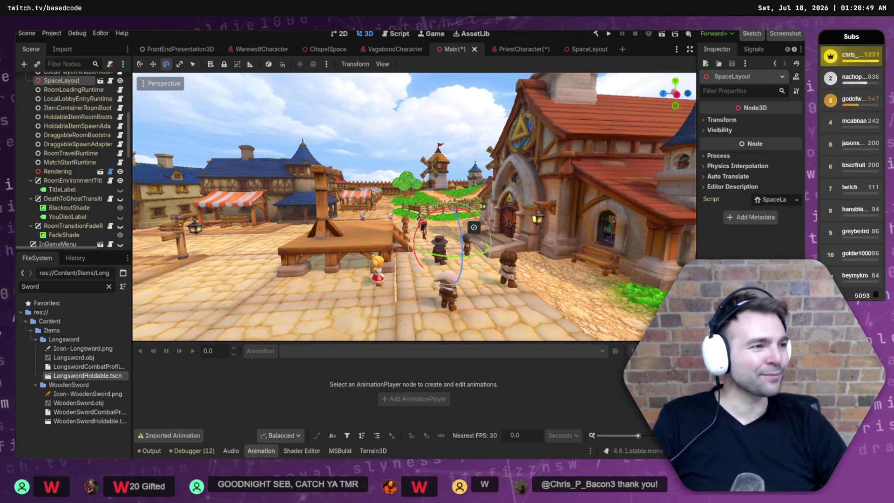